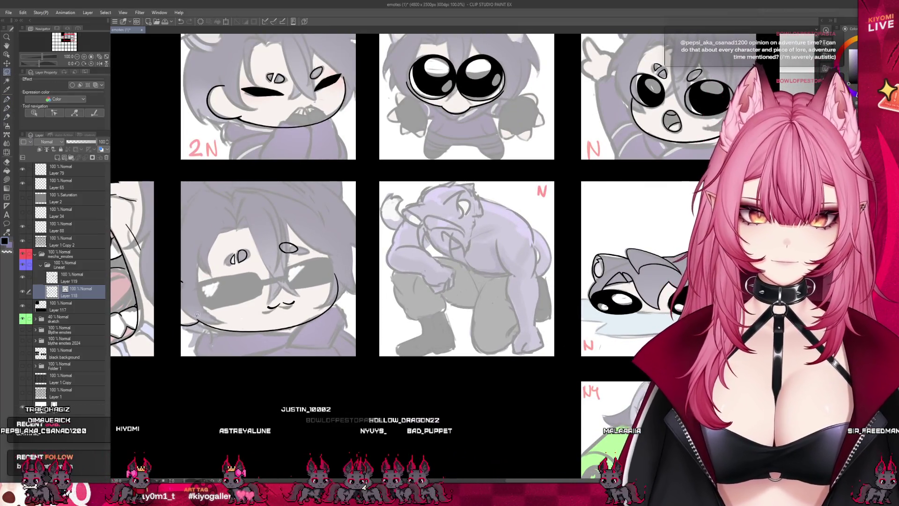
# Lasso the sunglasses face area and skew it rightward with Free Transform, then commit.
pyautogui.moveTo(201, 312)
pyautogui.mouseDown()
pyautogui.moveTo(169, 285)
pyautogui.moveTo(175, 345)
pyautogui.moveTo(302, 339)
pyautogui.moveTo(201, 313)
pyautogui.mouseUp()
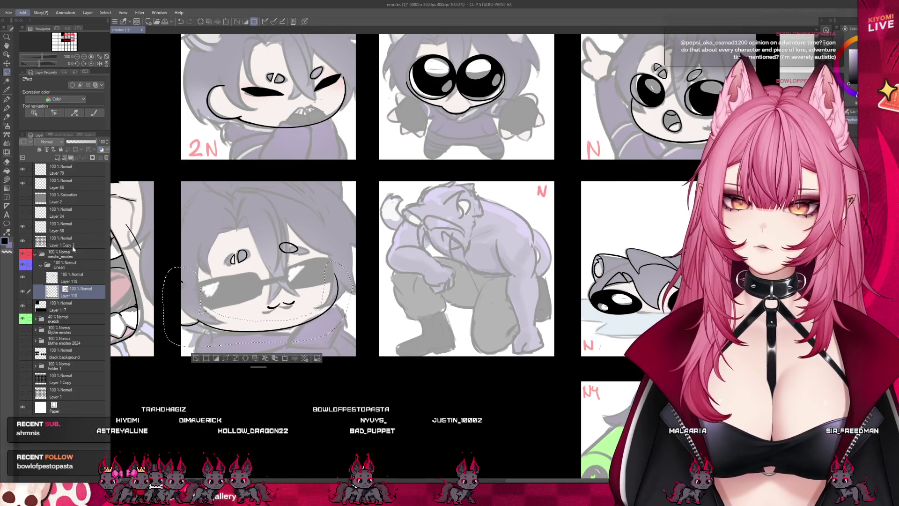
pyautogui.hotkey('ctrl', 't')
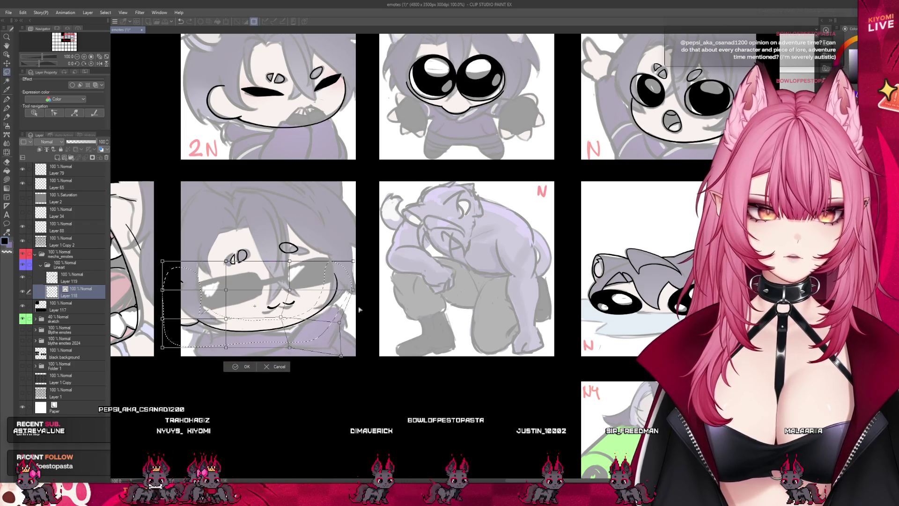
pyautogui.moveTo(358, 260); pyautogui.dragTo(360, 259)
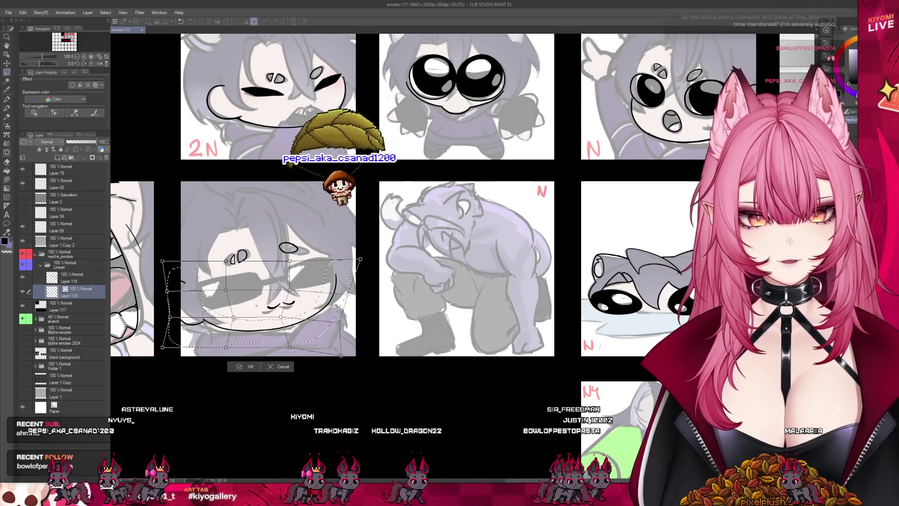
pyautogui.moveTo(162, 261); pyautogui.dragTo(180, 262)
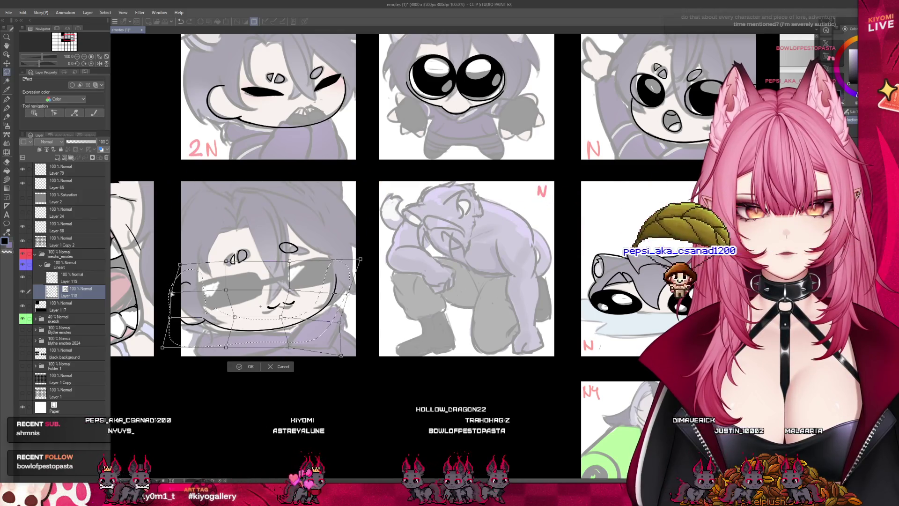
pyautogui.moveTo(162, 347); pyautogui.dragTo(180, 344)
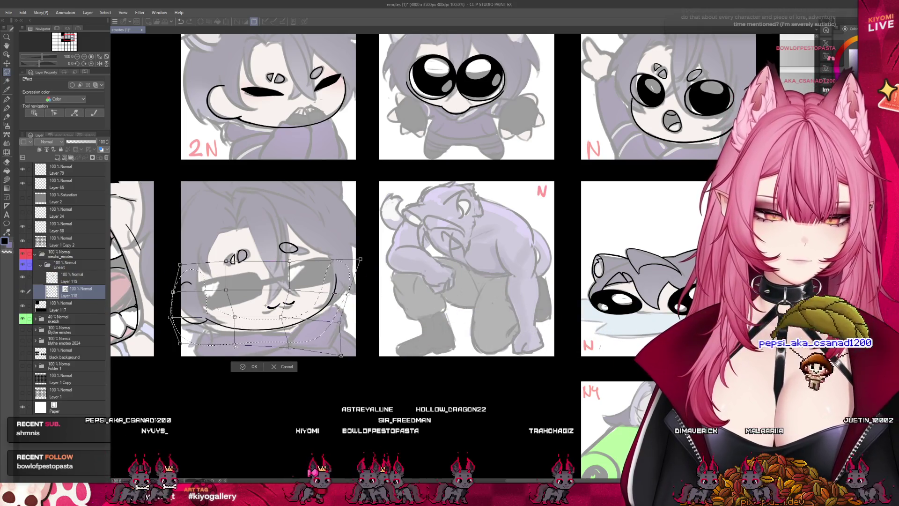
pyautogui.press('Return')
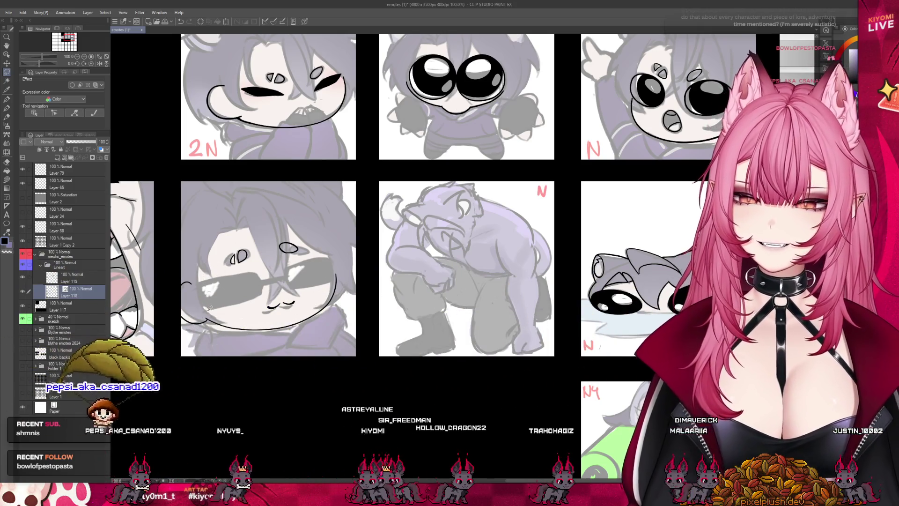
pyautogui.scroll(-5, 287, 300)
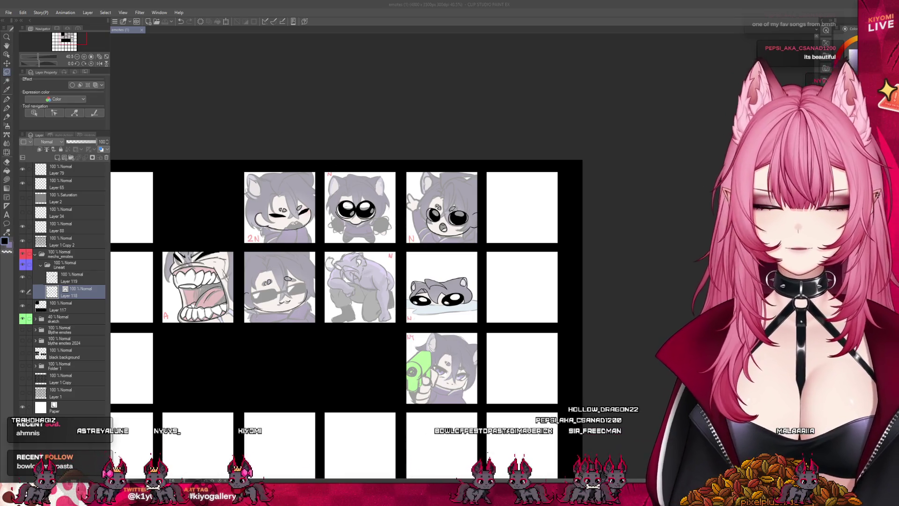
# Zoom out over the emote grid, then zoom in on the kneeling creature tile.
pyautogui.scroll(2, 383, 212)
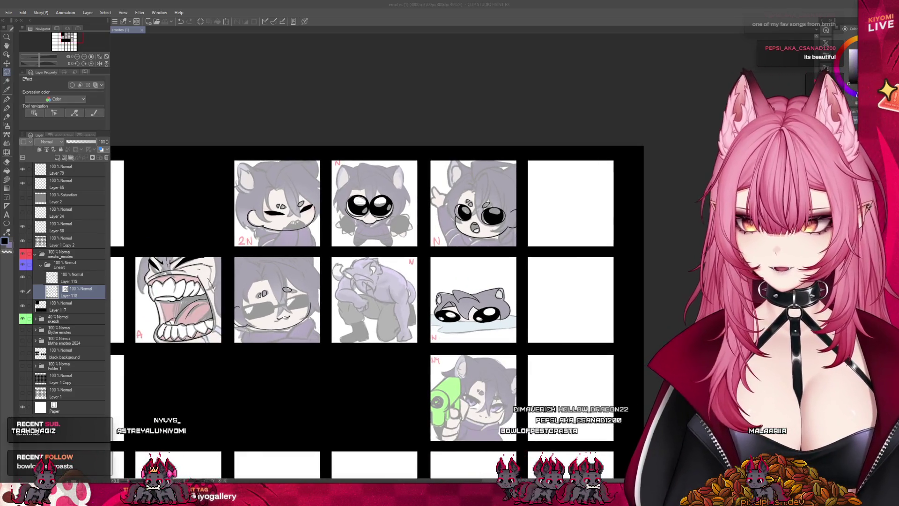
pyautogui.scroll(1, 375, 300)
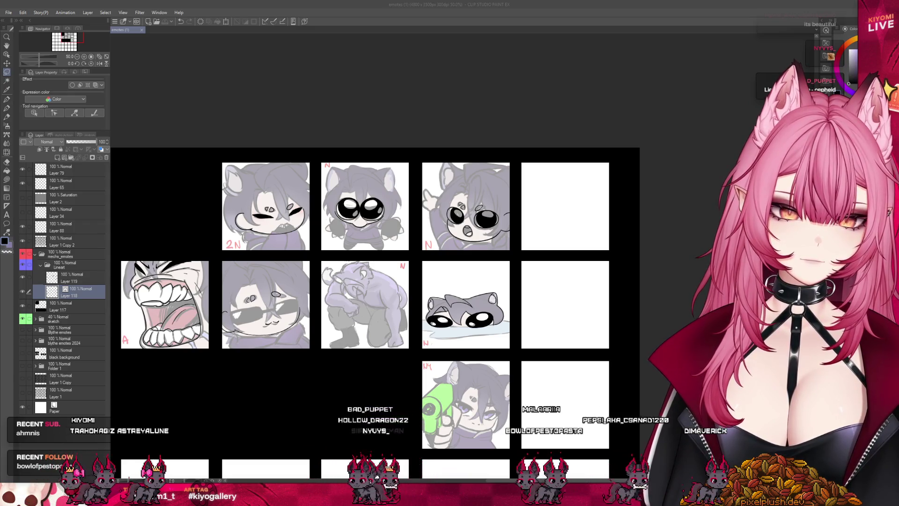
pyautogui.scroll(-3, 450, 225)
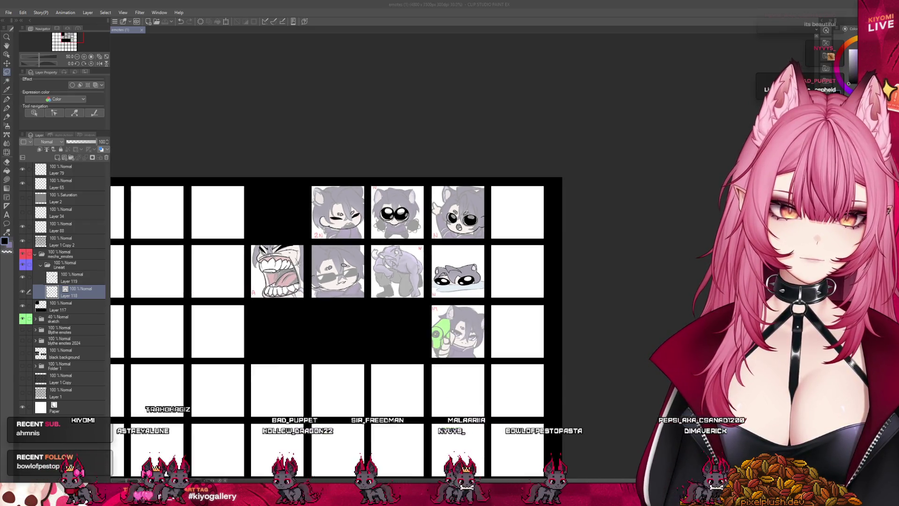
pyautogui.scroll(6, 426, 259)
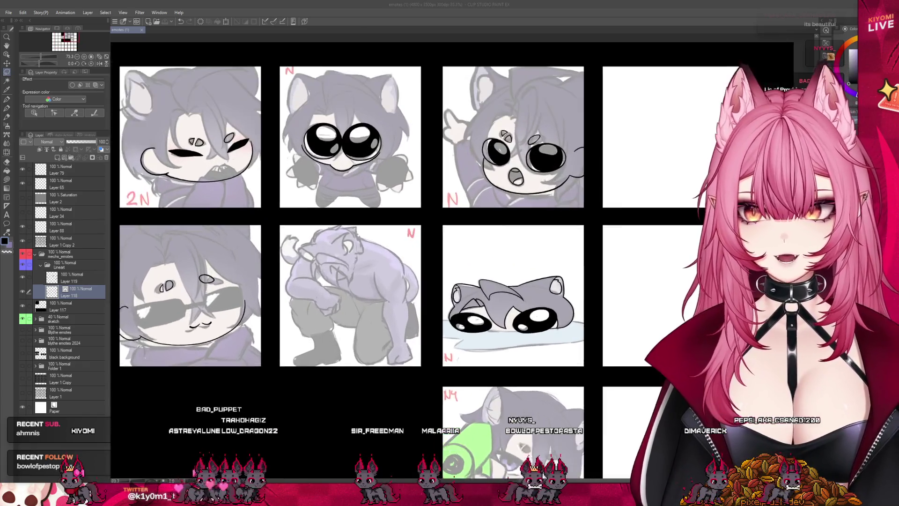
pyautogui.scroll(2, 303, 260)
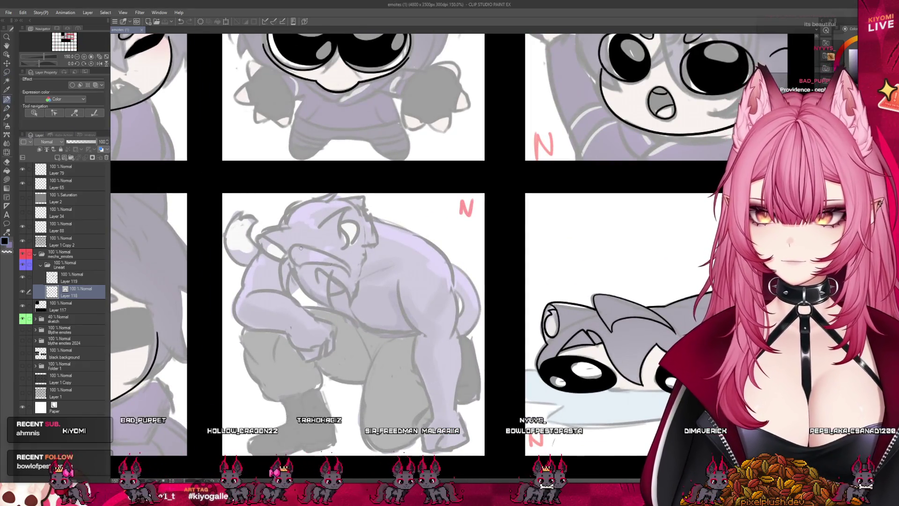
pyautogui.scroll(2, 296, 281)
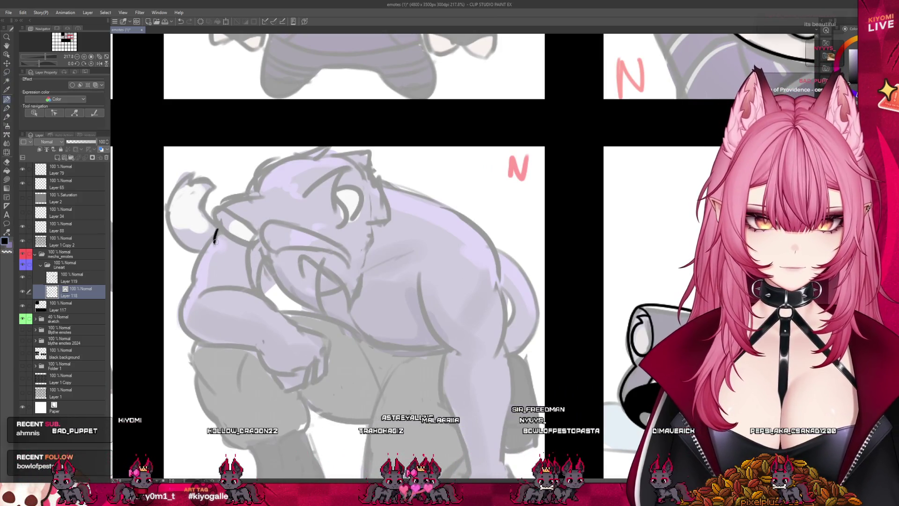
# Ink the creature's shoulder, the top of its arm, and the fist outline with a knuckle line.
pyautogui.moveTo(190, 274); pyautogui.dragTo(181, 326)
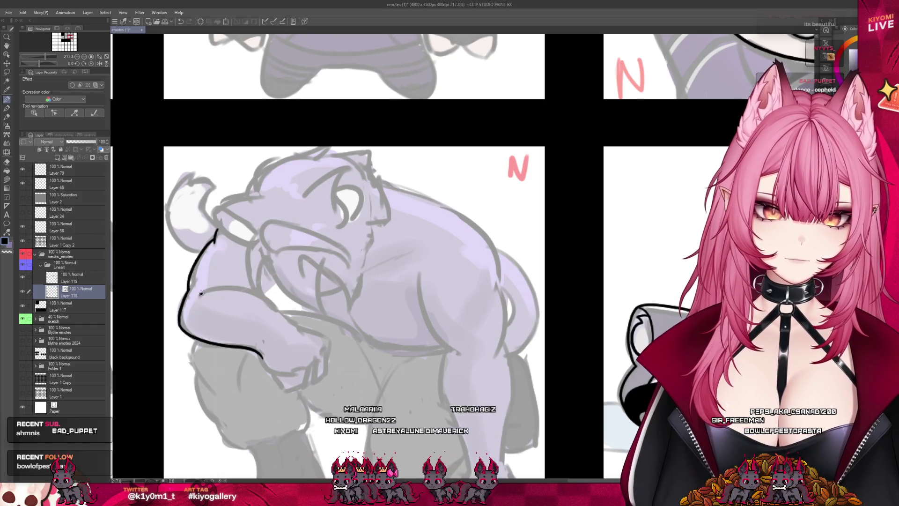
pyautogui.moveTo(243, 287); pyautogui.dragTo(304, 333)
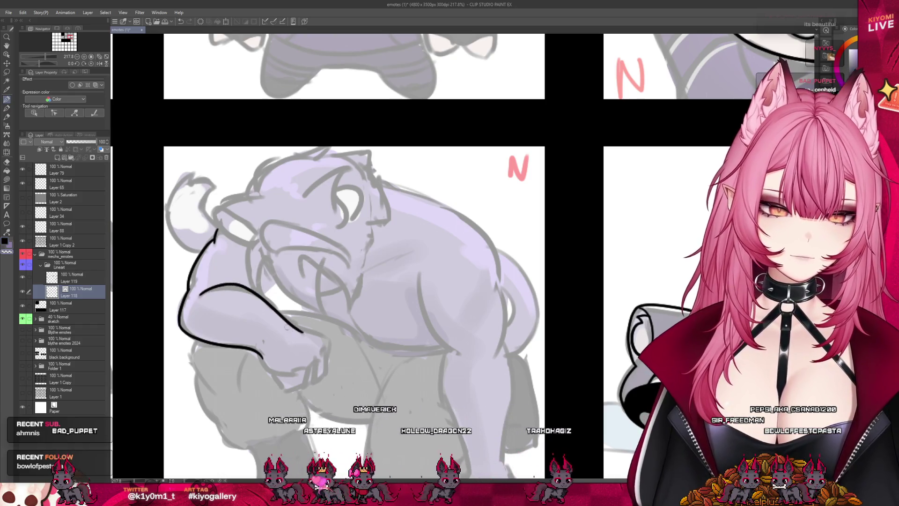
pyautogui.moveTo(328, 340); pyautogui.dragTo(326, 377)
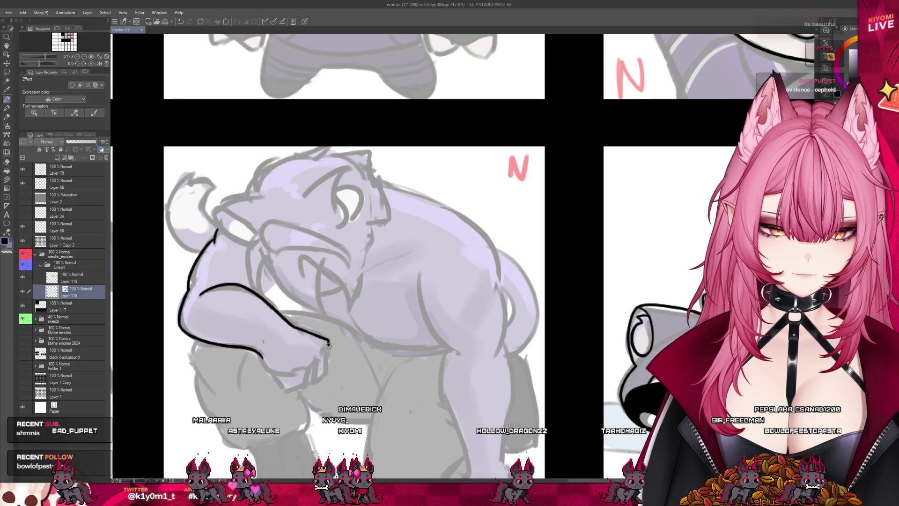
pyautogui.moveTo(261, 356); pyautogui.dragTo(291, 373)
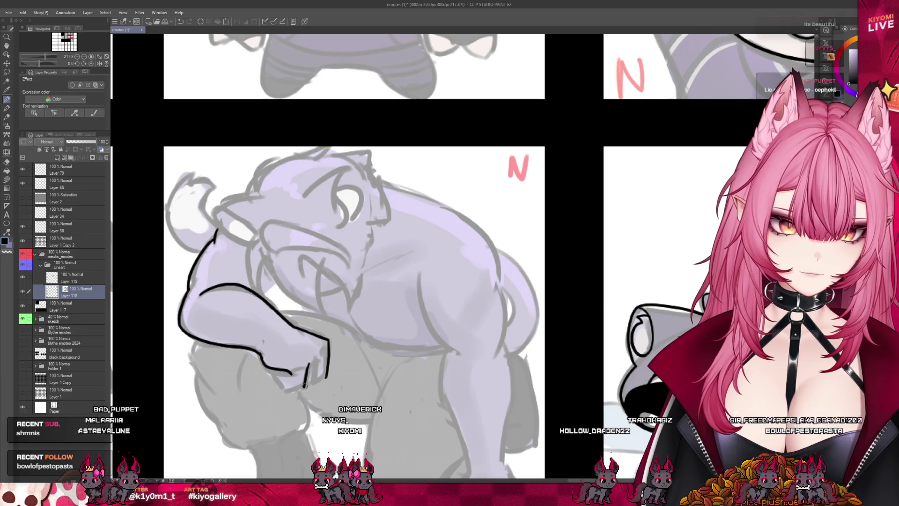
pyautogui.moveTo(276, 373); pyautogui.dragTo(278, 387)
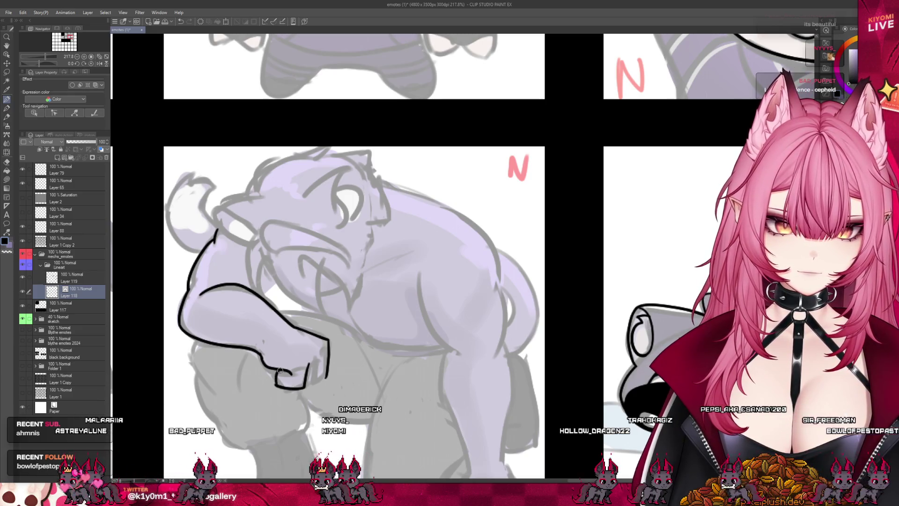
pyautogui.moveTo(318, 361); pyautogui.dragTo(319, 379)
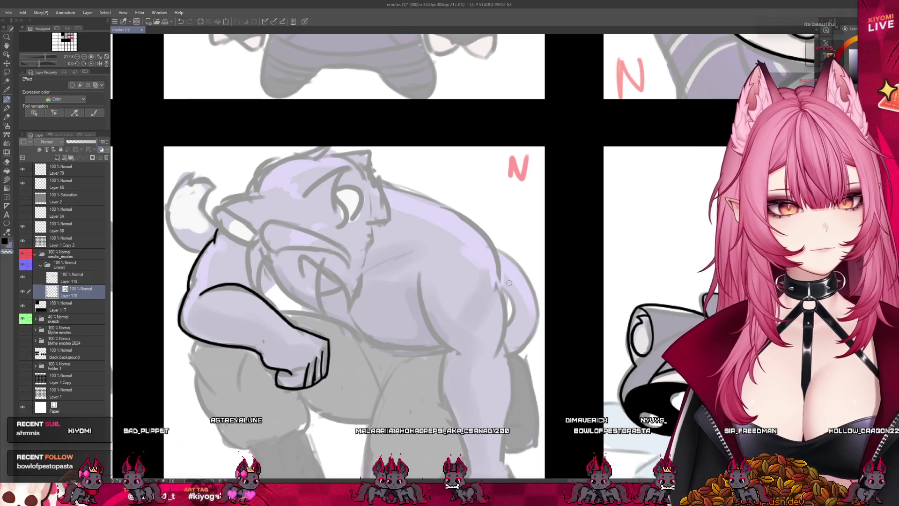
# Undo the stray tusk stroke, then ink the chest underside, the back and the side down to the hip.
pyautogui.scroll(-3, 291, 231)
pyautogui.scroll(2, 291, 231)
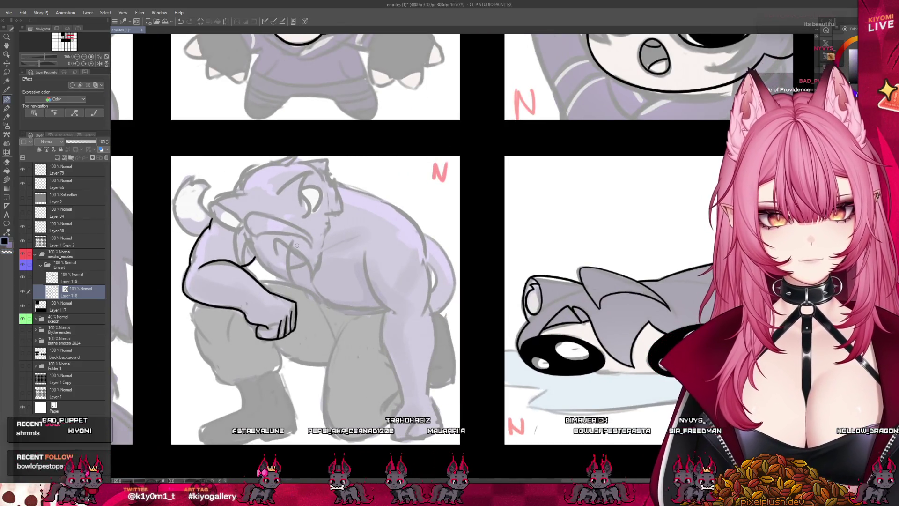
pyautogui.scroll(2, 256, 244)
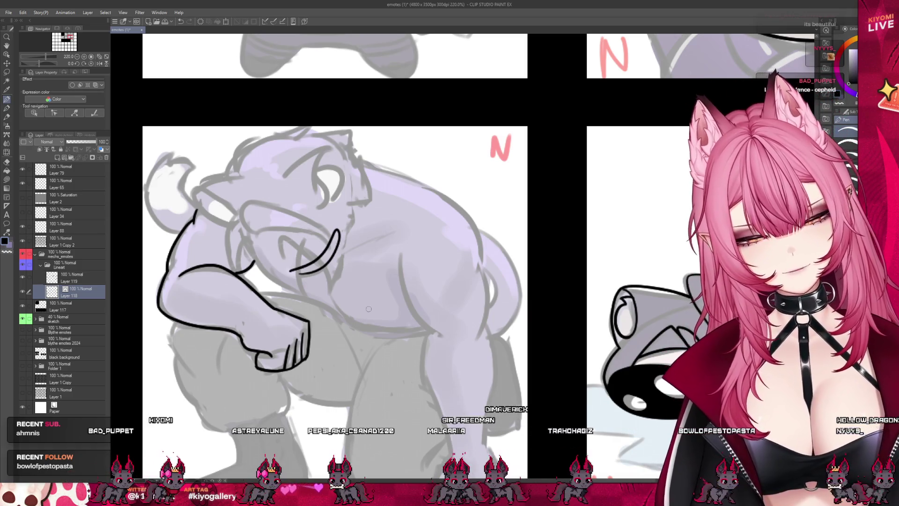
pyautogui.hotkey('ctrl', 'z')
pyautogui.scroll(-2, 340, 298)
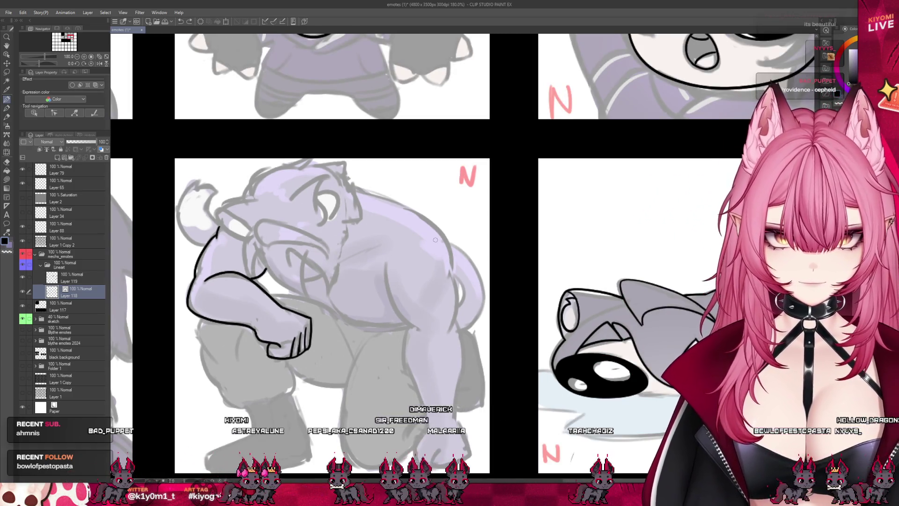
pyautogui.scroll(-2, 435, 240)
pyautogui.scroll(4, 405, 258)
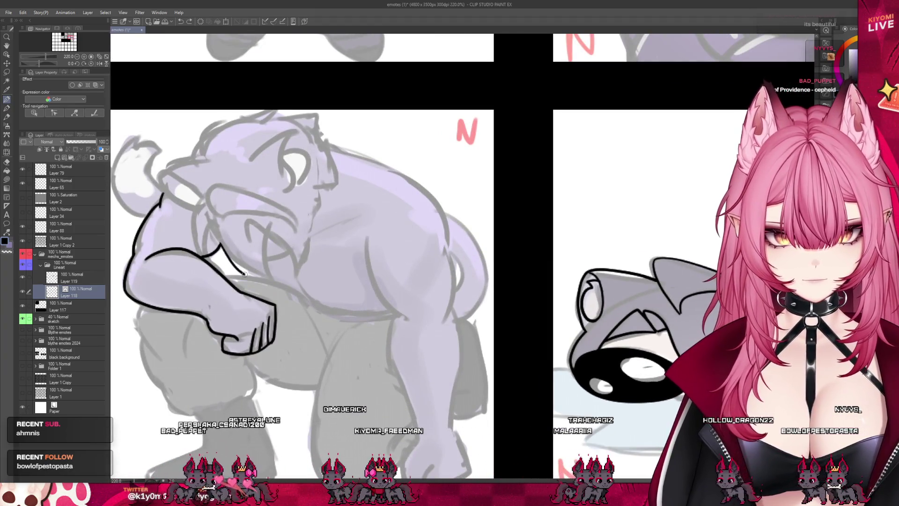
pyautogui.moveTo(244, 274); pyautogui.dragTo(290, 291)
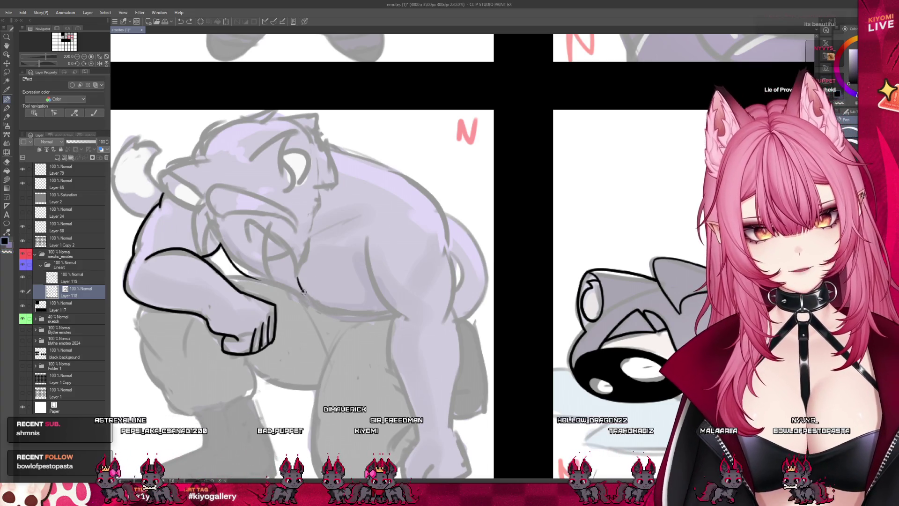
pyautogui.hotkey('ctrl', 'z')
pyautogui.moveTo(295, 278)
pyautogui.mouseDown()
pyautogui.moveTo(349, 316)
pyautogui.moveTo(385, 310)
pyautogui.mouseUp()
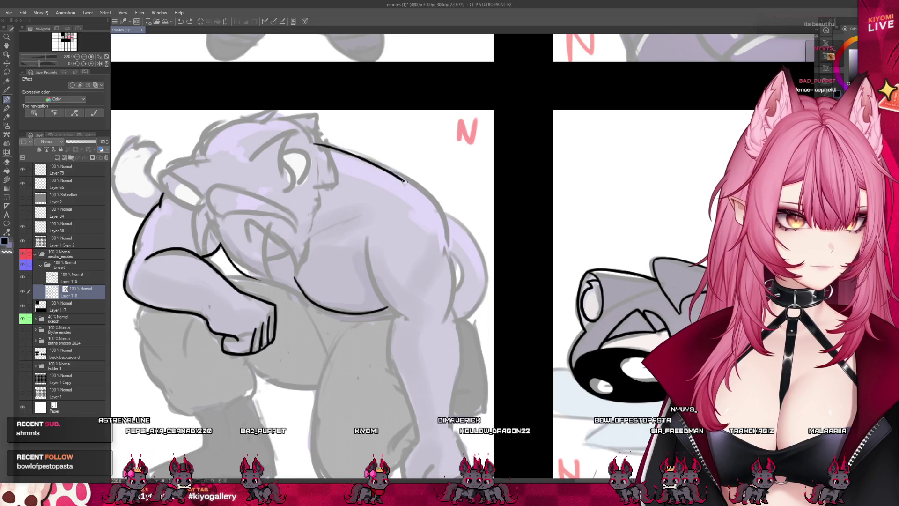
pyautogui.moveTo(404, 181); pyautogui.dragTo(443, 256)
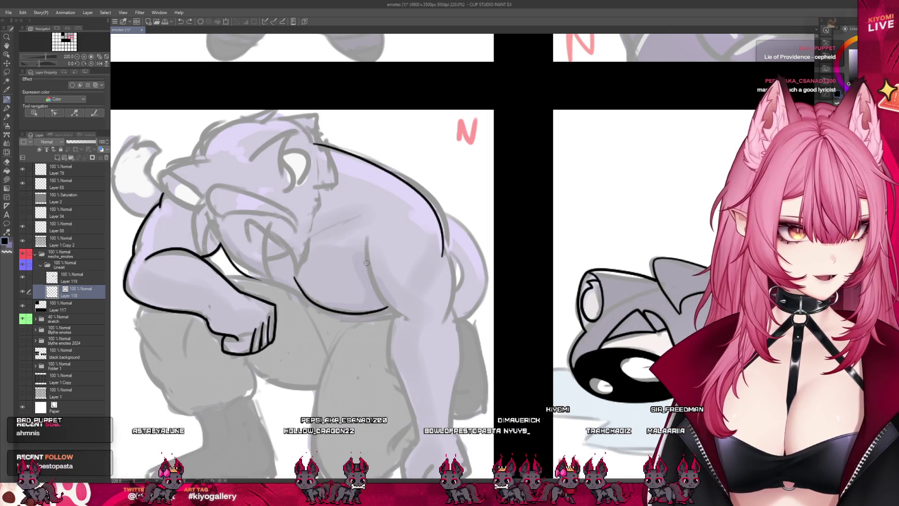
pyautogui.moveTo(367, 262); pyautogui.dragTo(405, 322)
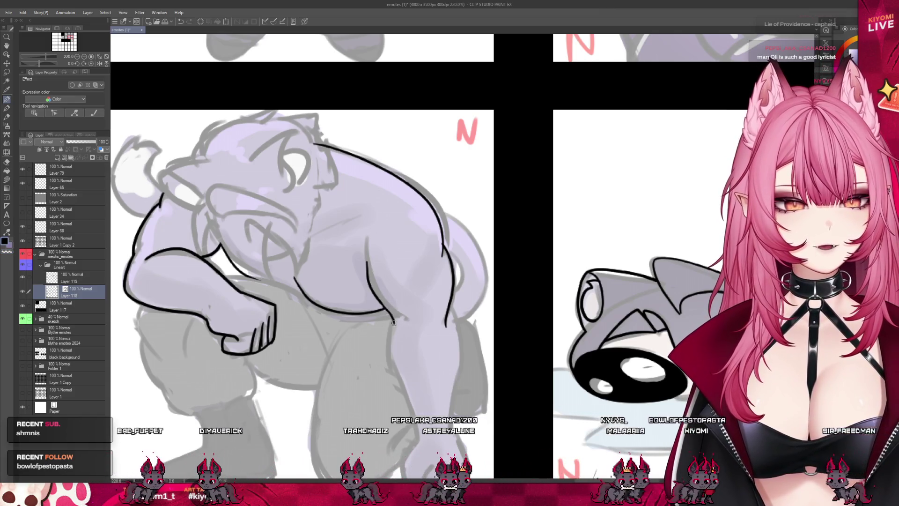
# Extend the arm contour downward and ink a line from the belly down the leg.
pyautogui.scroll(-2, 334, 214)
pyautogui.scroll(-2, 334, 214)
pyautogui.scroll(3, 397, 251)
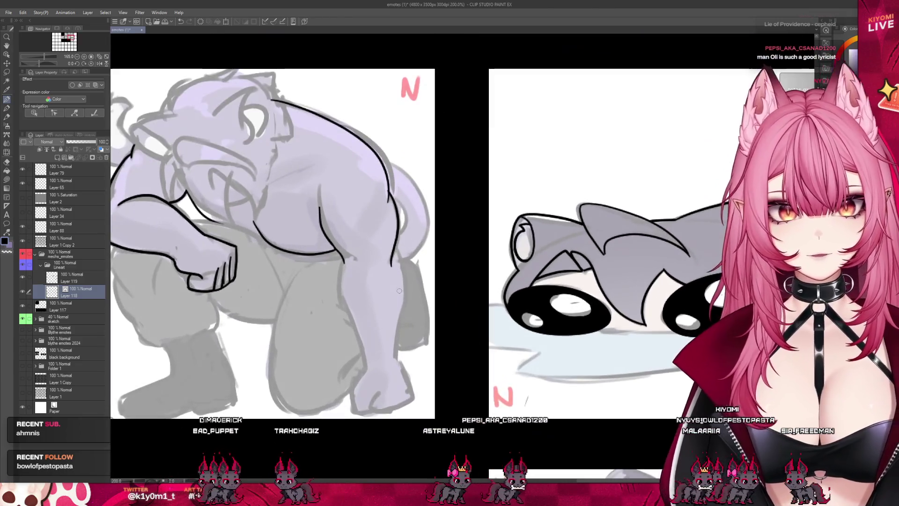
pyautogui.moveTo(398, 253); pyautogui.dragTo(399, 361)
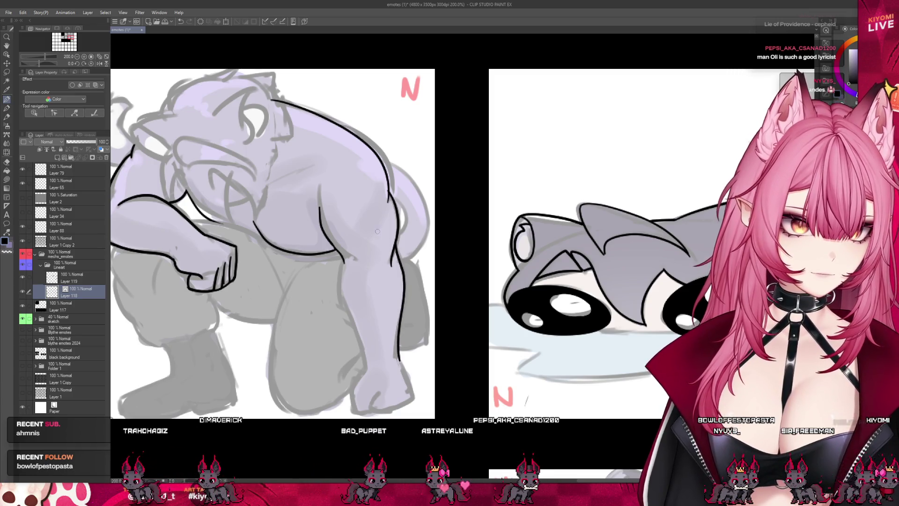
pyautogui.moveTo(343, 265); pyautogui.dragTo(355, 335)
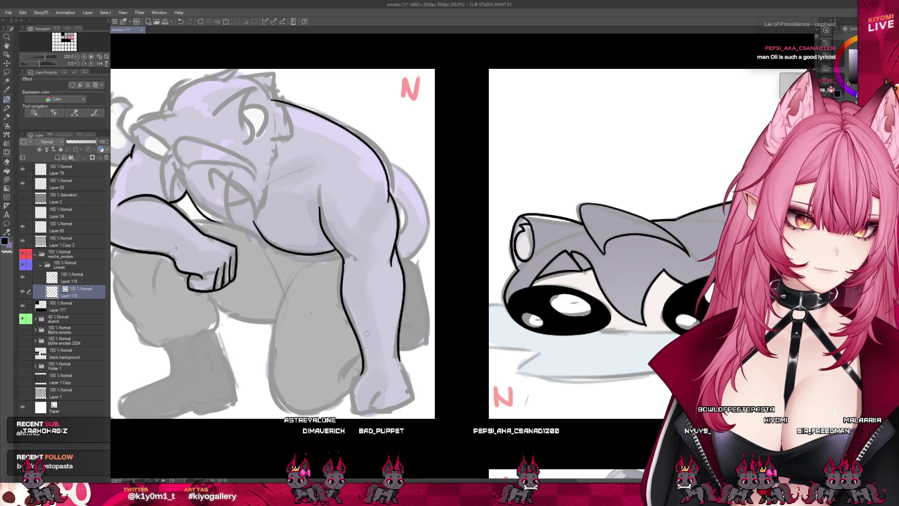
# Undo the last stroke, then ink the rear leg's right outline around the toes and sole.
pyautogui.scroll(-3, 356, 334)
pyautogui.scroll(3, 413, 355)
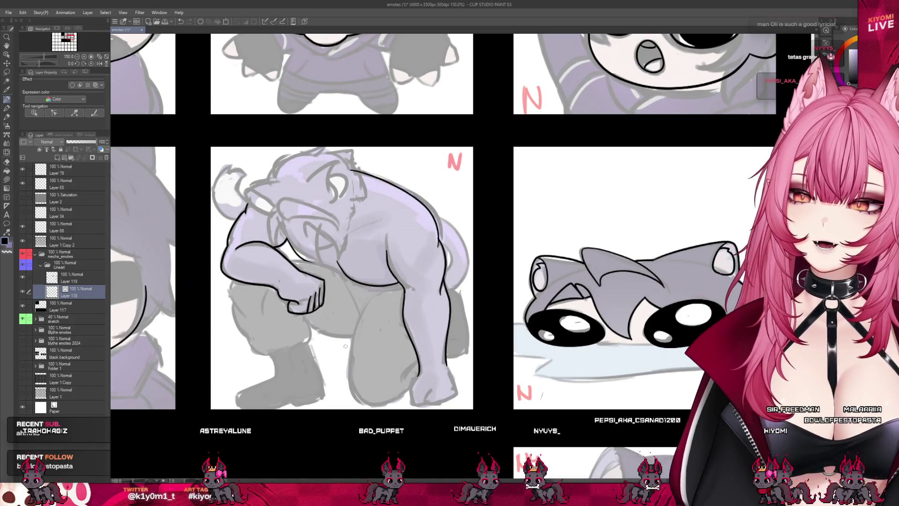
pyautogui.scroll(2, 440, 331)
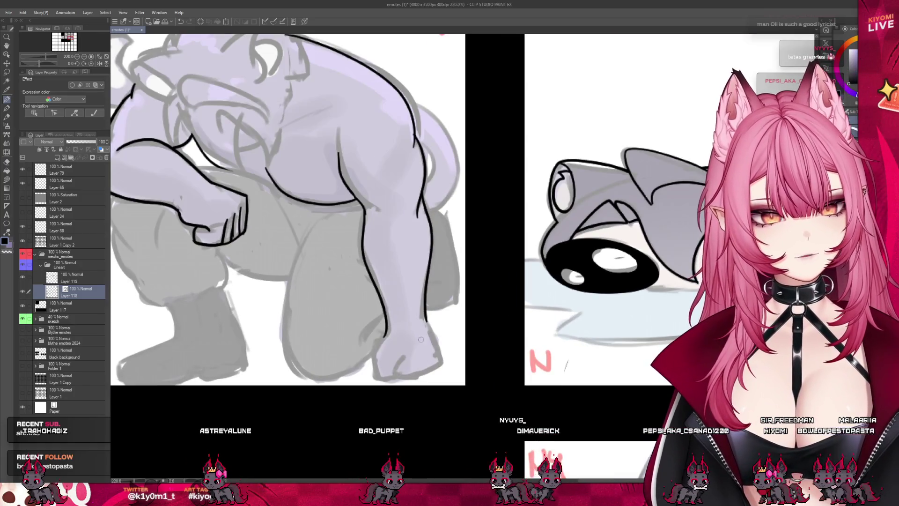
pyautogui.hotkey('ctrl', 'z')
pyautogui.moveTo(373, 351)
pyautogui.mouseDown()
pyautogui.moveTo(381, 378)
pyautogui.moveTo(418, 376)
pyautogui.mouseUp()
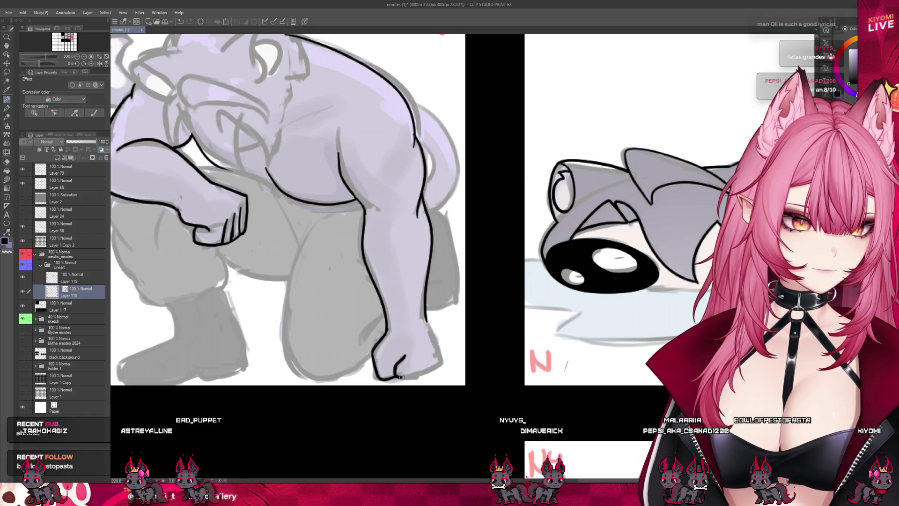
pyautogui.moveTo(427, 319); pyautogui.dragTo(434, 351)
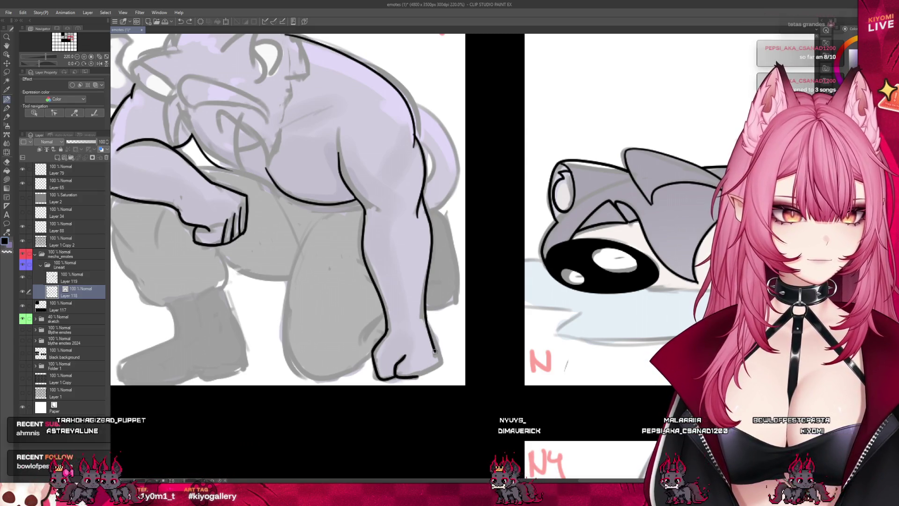
pyautogui.moveTo(426, 319); pyautogui.dragTo(423, 373)
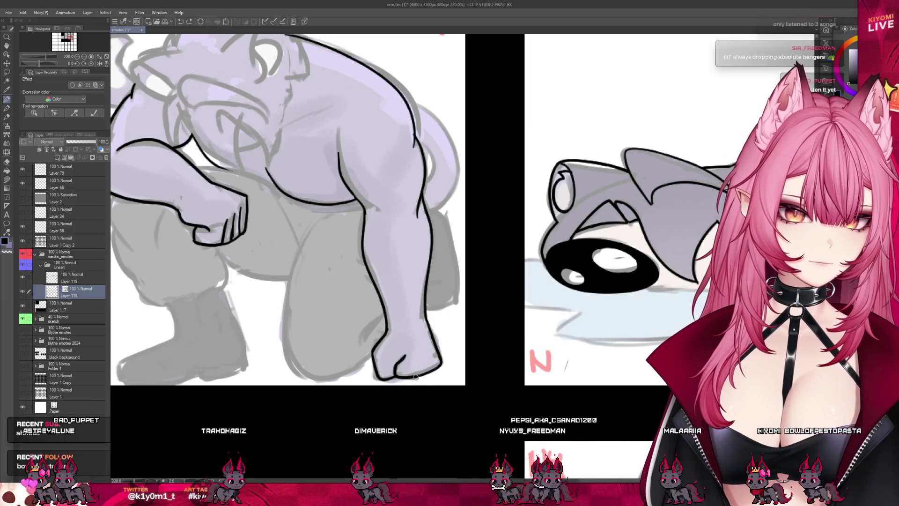
pyautogui.scroll(-4, 413, 359)
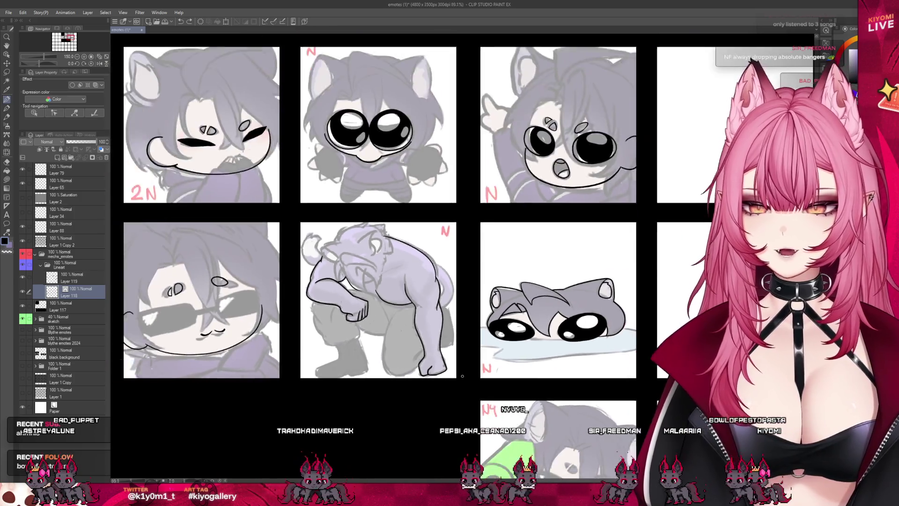
# Save the emote sheet with Ctrl+S, then zoom back in on the kneeling creature panel.
pyautogui.scroll(2, 400, 349)
pyautogui.hotkey('ctrl', 's')
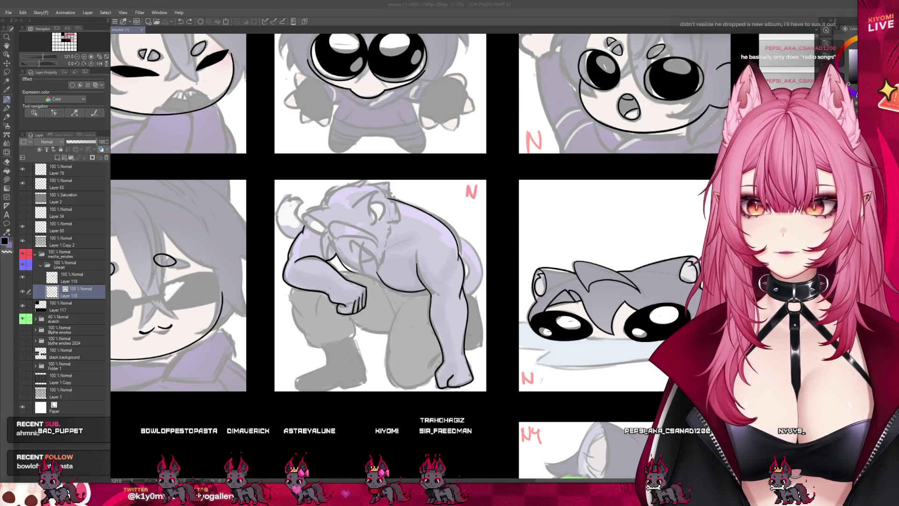
pyautogui.scroll(1, 460, 273)
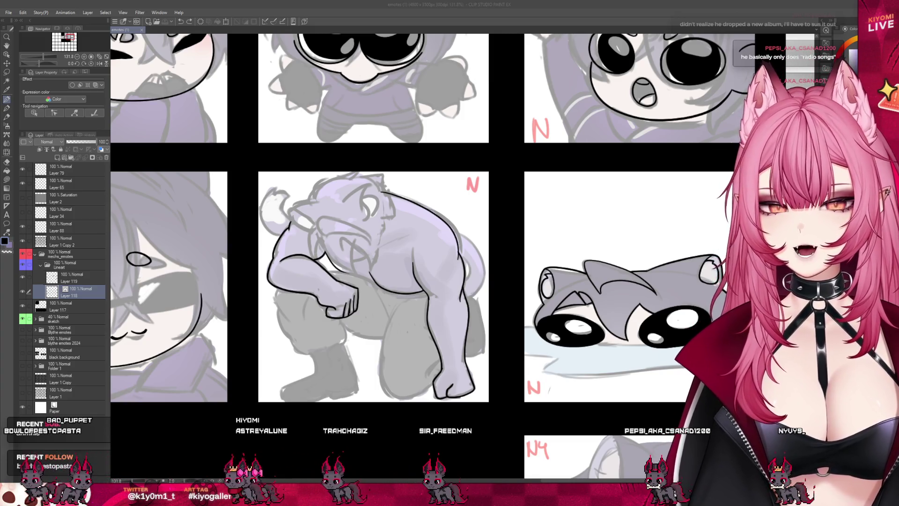
pyautogui.scroll(2, 450, 384)
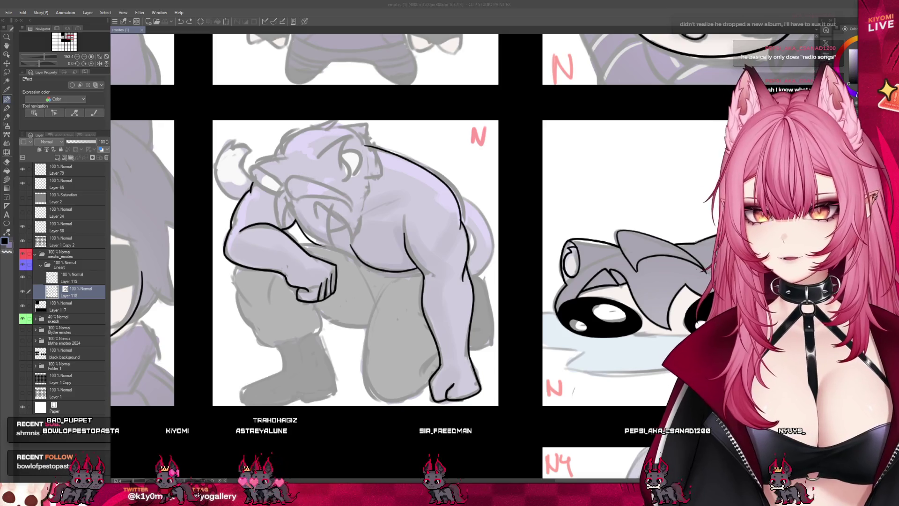
pyautogui.scroll(-2, 356, 262)
pyautogui.scroll(4, 356, 262)
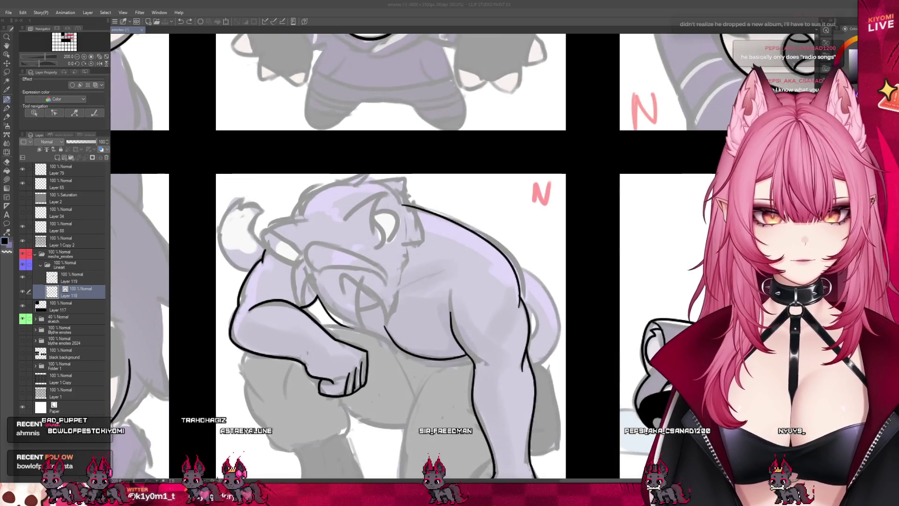
# Undo a short test stroke, then lasso the lower arm lineart and start transforming it.
pyautogui.moveTo(264, 257); pyautogui.dragTo(283, 224)
pyautogui.hotkey('ctrl', 'z')
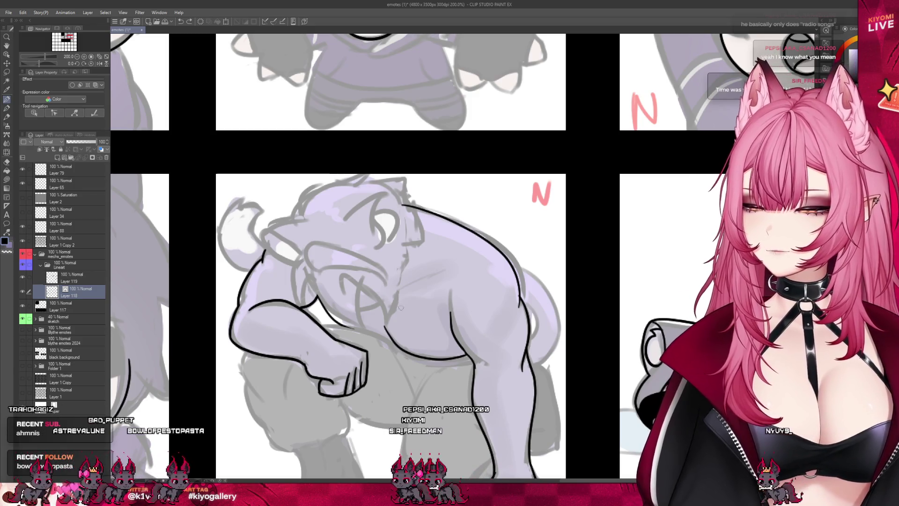
pyautogui.press('m')
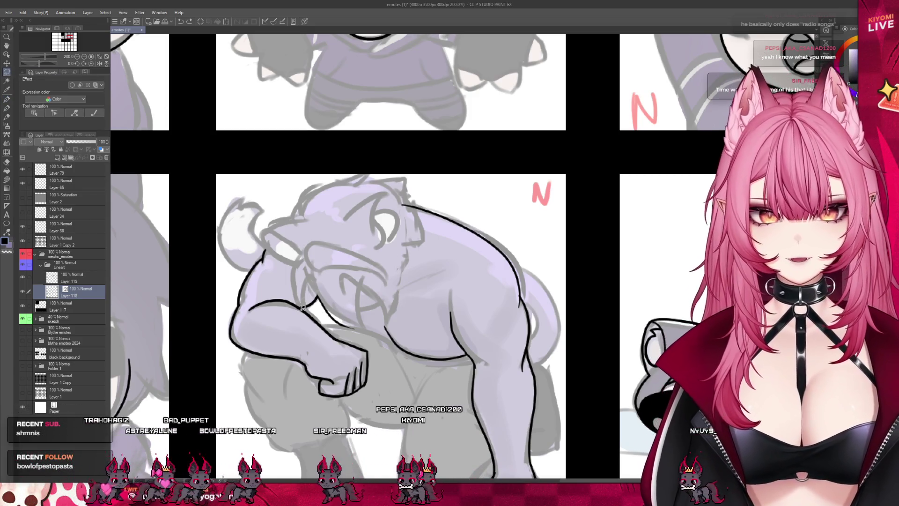
pyautogui.moveTo(307, 306)
pyautogui.mouseDown()
pyautogui.moveTo(251, 306)
pyautogui.moveTo(216, 279)
pyautogui.moveTo(241, 236)
pyautogui.moveTo(302, 231)
pyautogui.moveTo(328, 292)
pyautogui.moveTo(363, 333)
pyautogui.mouseUp()
pyautogui.click(317, 346)
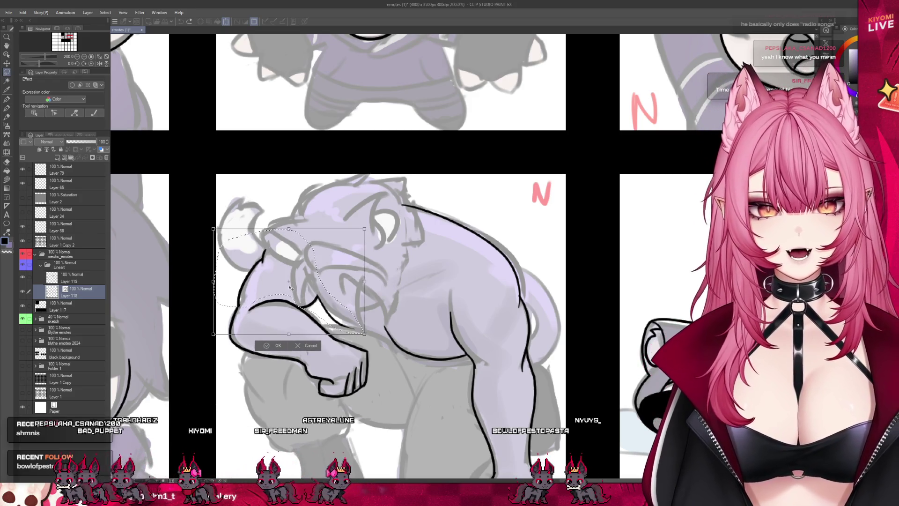
# Rotate the selected lower-arm lineart back to level and commit the transform.
pyautogui.moveTo(375, 307); pyautogui.dragTo(373, 314)
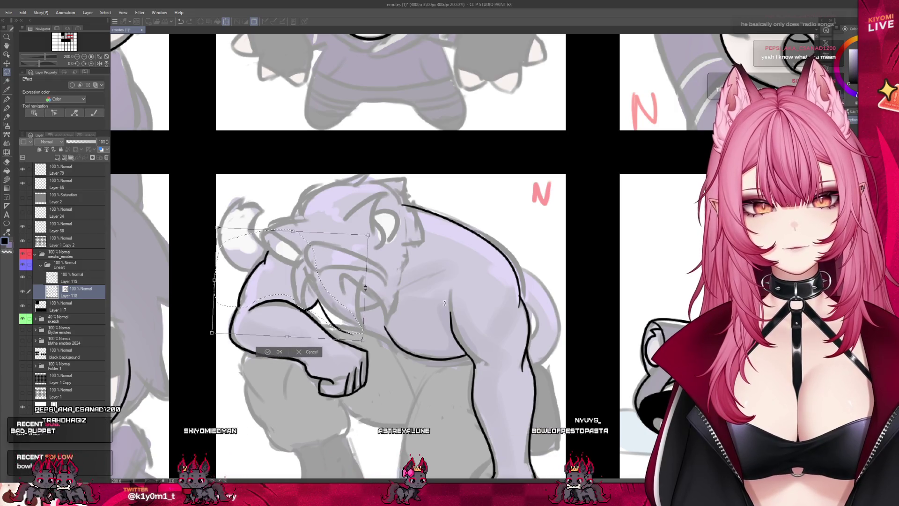
pyautogui.click(278, 350)
pyautogui.scroll(1, 323, 304)
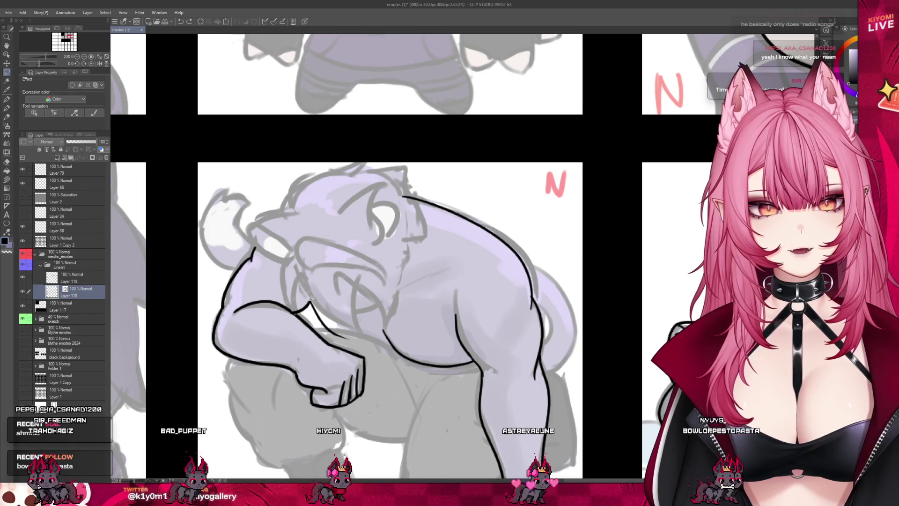
# Lasso the arm lineart again and rotate it slightly counter-clockwise onto the sketch.
pyautogui.moveTo(310, 306); pyautogui.dragTo(313, 271)
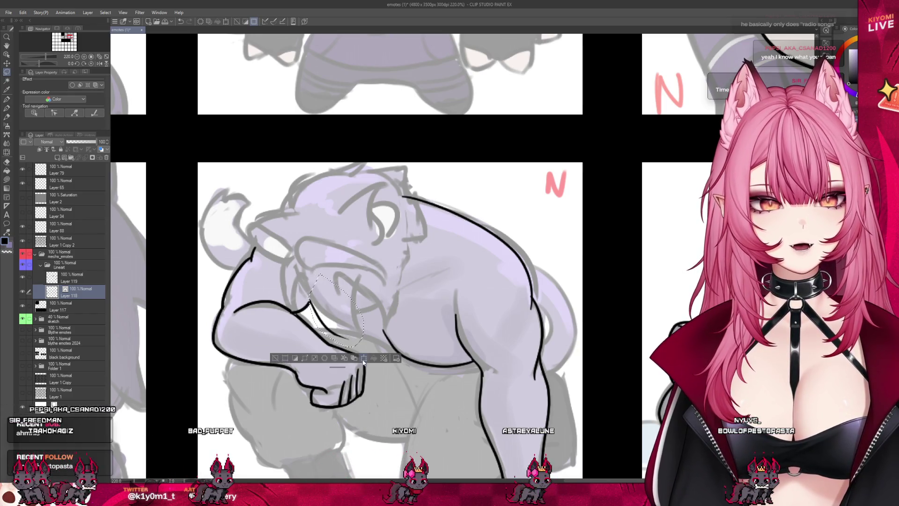
pyautogui.hotkey('ctrl', 't')
pyautogui.moveTo(408, 317); pyautogui.dragTo(399, 296)
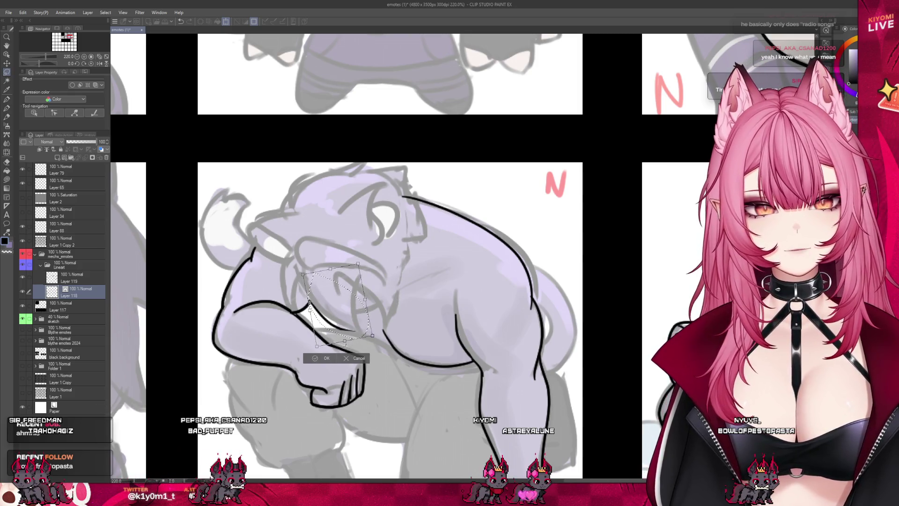
pyautogui.click(317, 358)
pyautogui.scroll(-2, 321, 304)
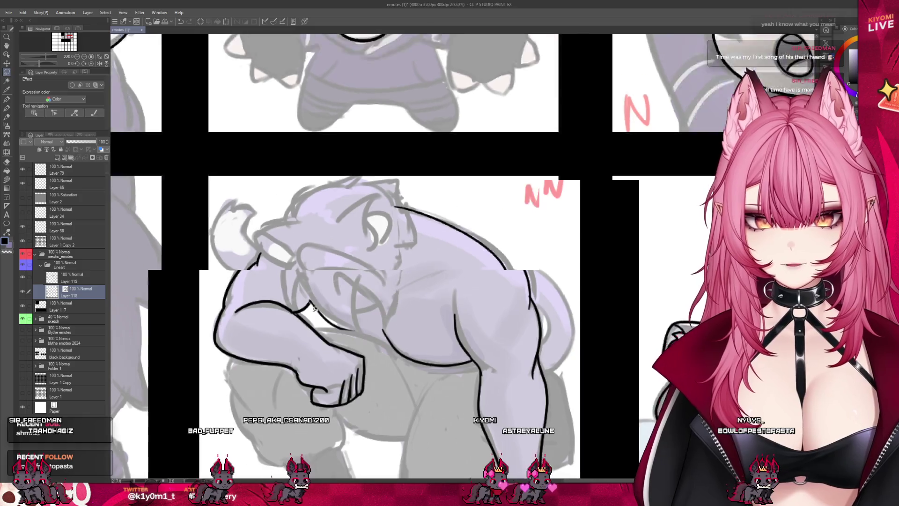
pyautogui.scroll(3, 325, 299)
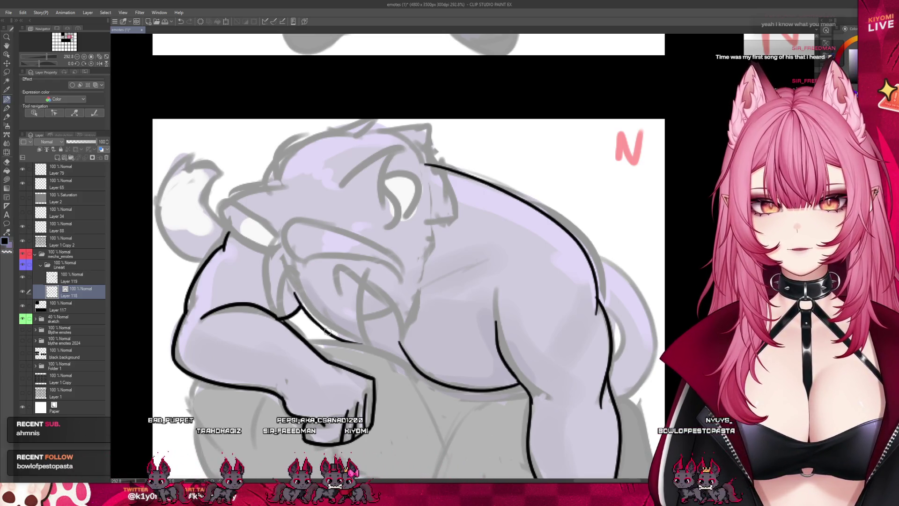
pyautogui.scroll(-2, 359, 286)
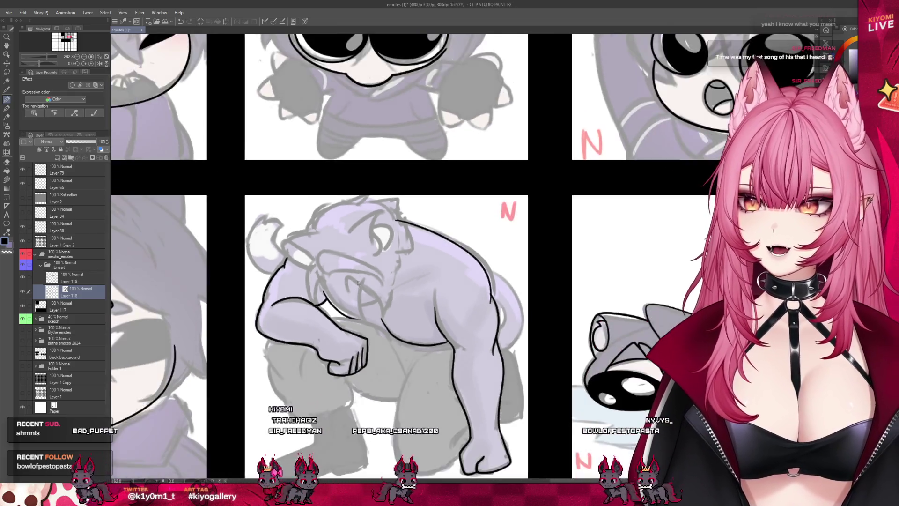
pyautogui.scroll(-1, 359, 283)
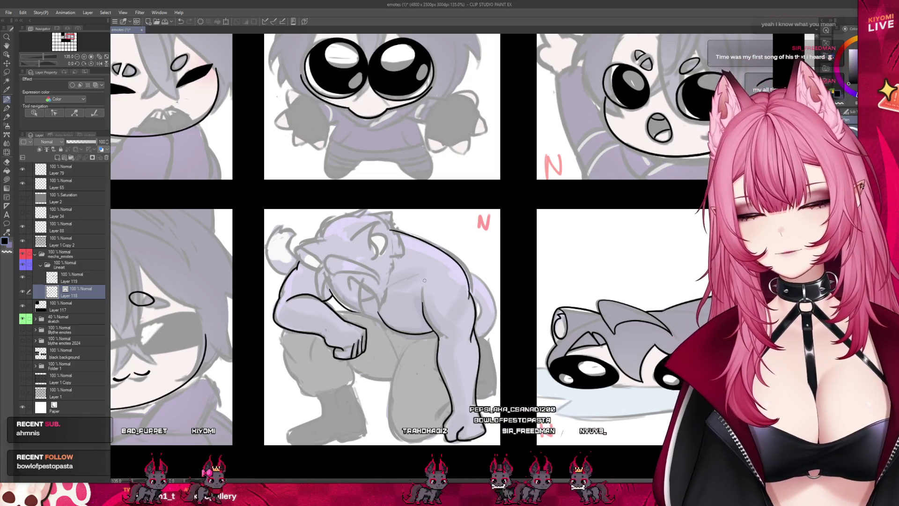
pyautogui.scroll(-1, 425, 281)
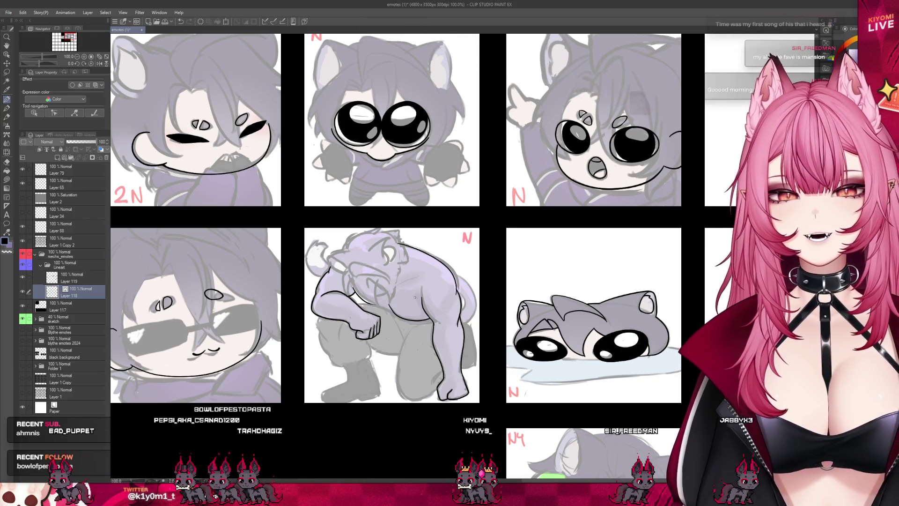
pyautogui.scroll(-3, 259, 225)
pyautogui.scroll(3, 365, 256)
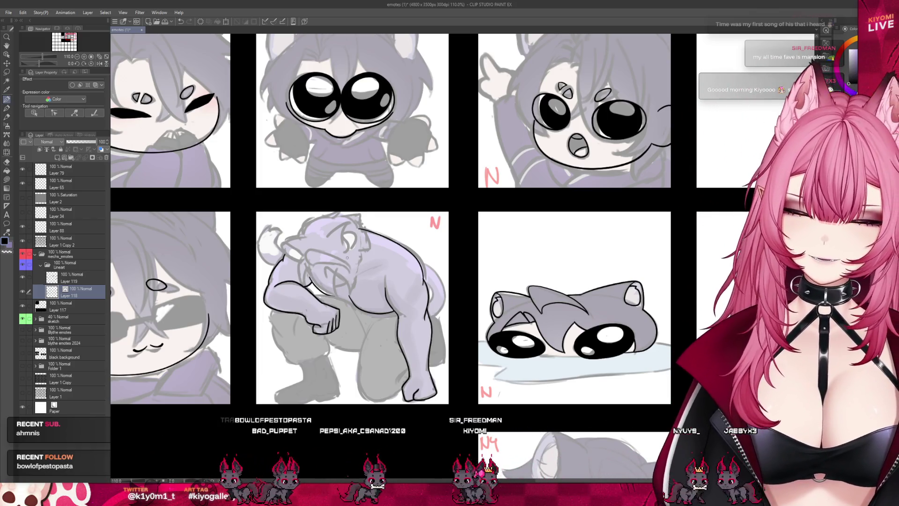
pyautogui.scroll(5, 347, 257)
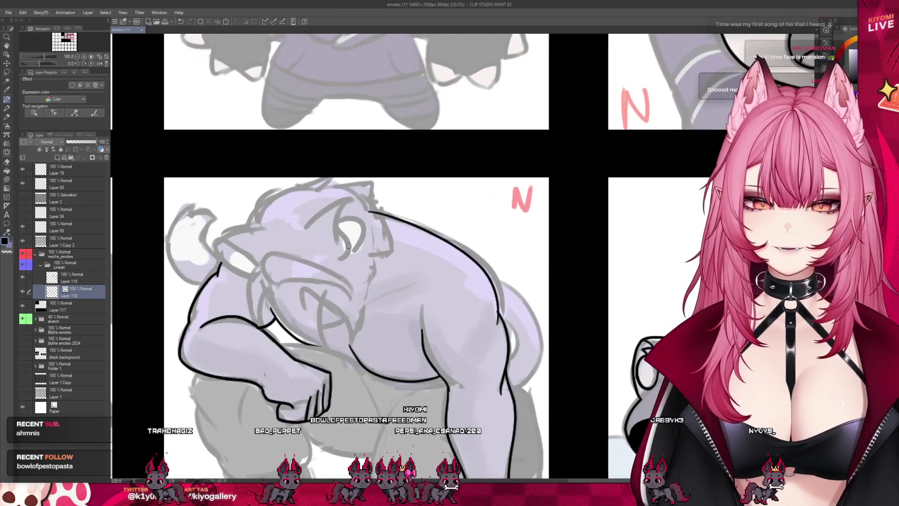
# Discard an extra new layer, then ink the white tuft's left edge and tip on Layer 118.
pyautogui.scroll(-2, 362, 301)
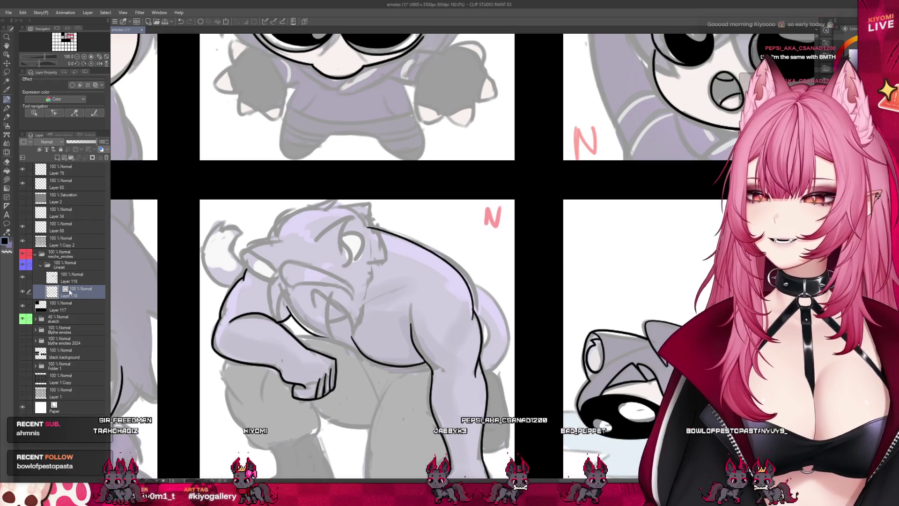
pyautogui.hotkey('ctrl', 'shift', 'n')
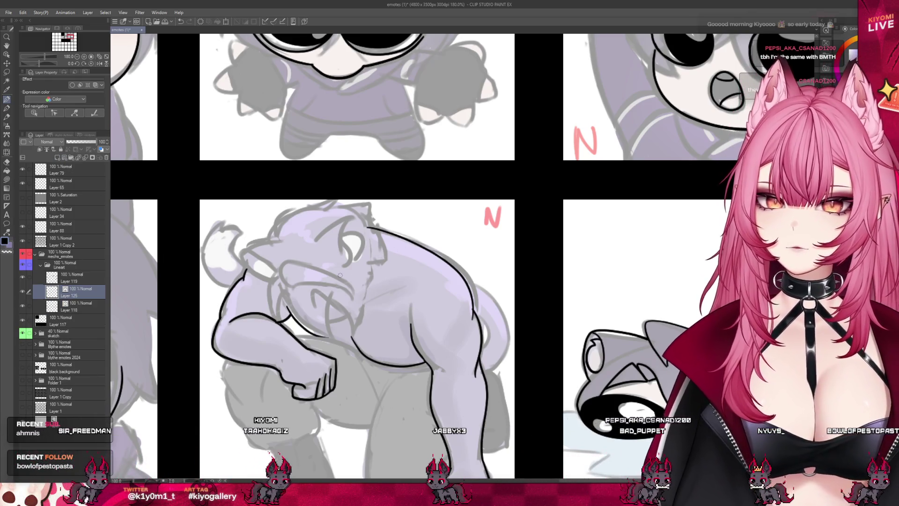
pyautogui.hotkey('ctrl', 'z')
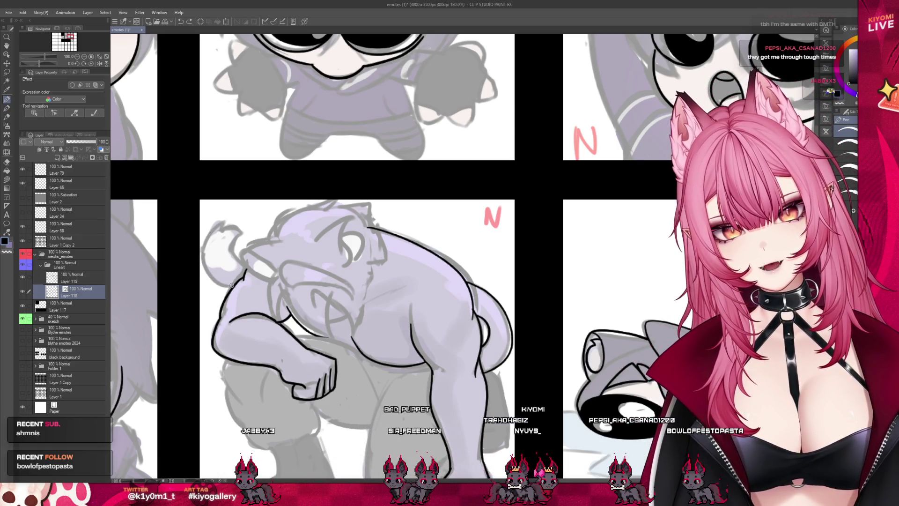
pyautogui.moveTo(205, 261); pyautogui.dragTo(224, 223)
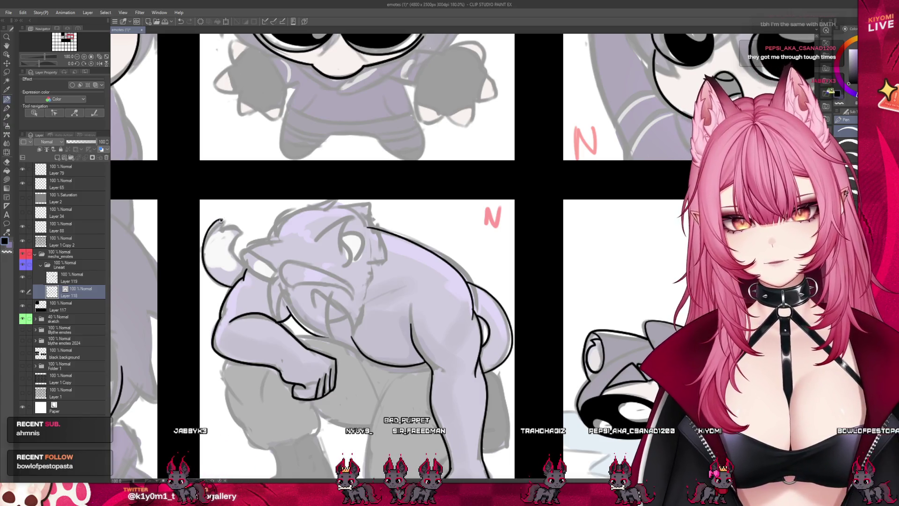
pyautogui.moveTo(241, 223); pyautogui.dragTo(232, 249)
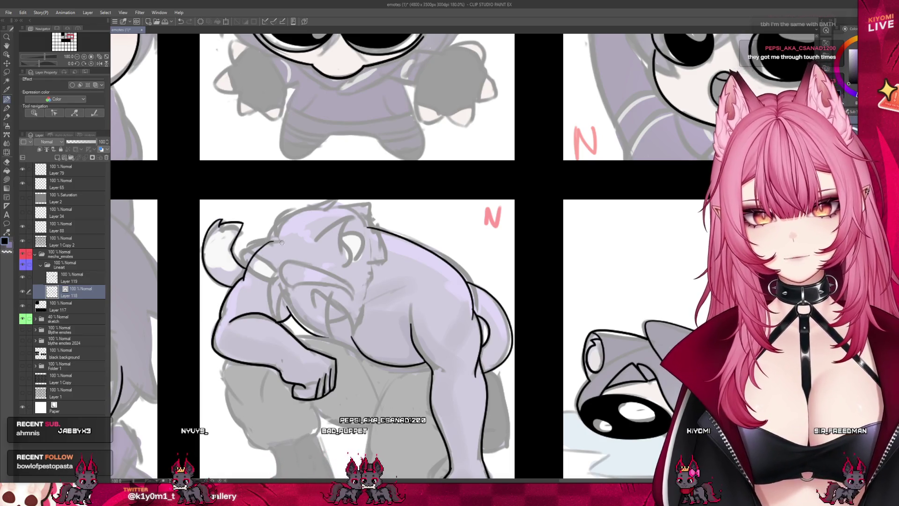
pyautogui.scroll(-5, 321, 174)
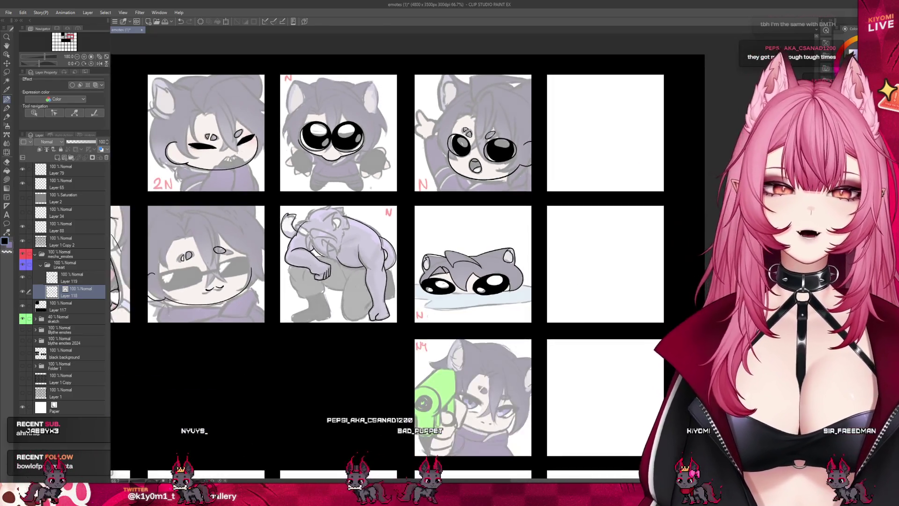
# Save the emote sheet with Ctrl+S and zoom around the grid to review the panels.
pyautogui.scroll(3, 305, 230)
pyautogui.hotkey('ctrl', 's')
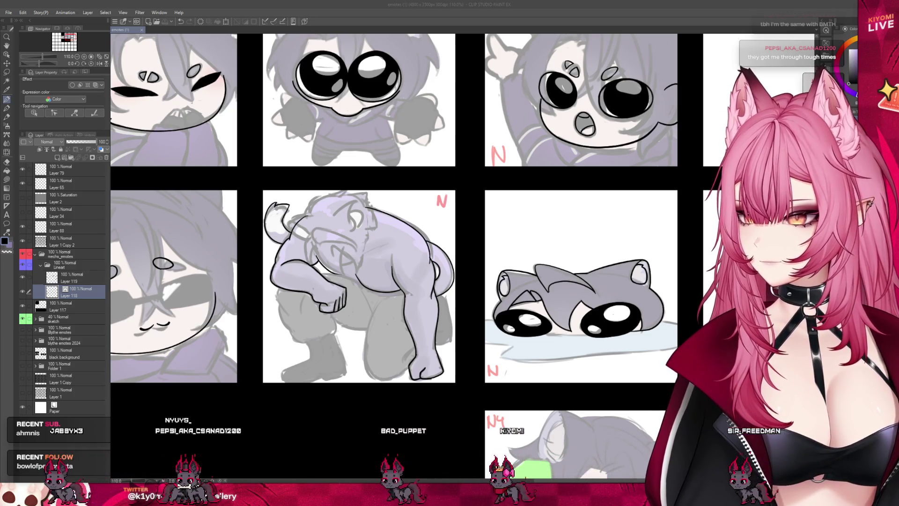
pyautogui.scroll(-3, 388, 255)
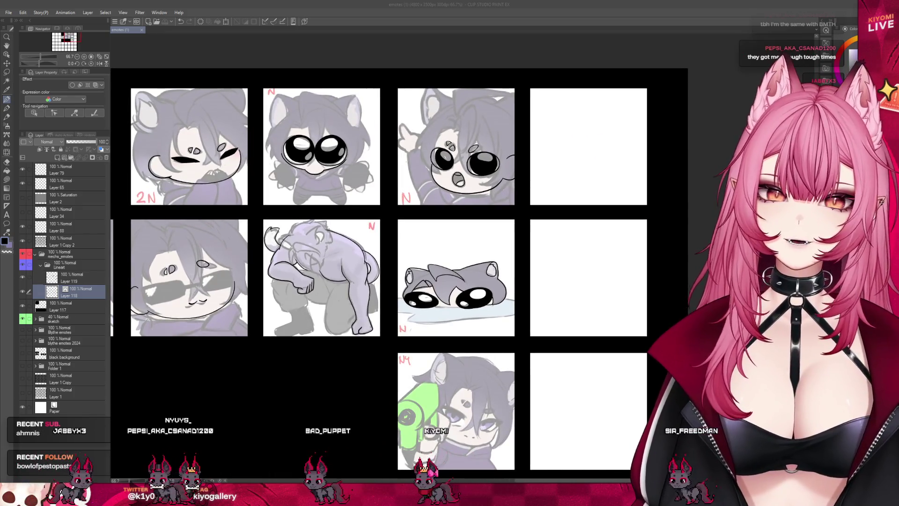
pyautogui.scroll(3, 388, 255)
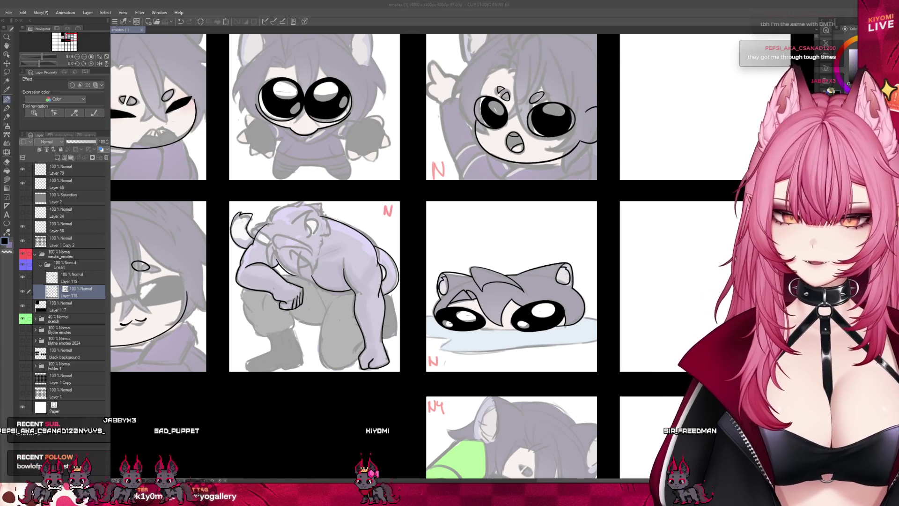
pyautogui.scroll(-5, 419, 247)
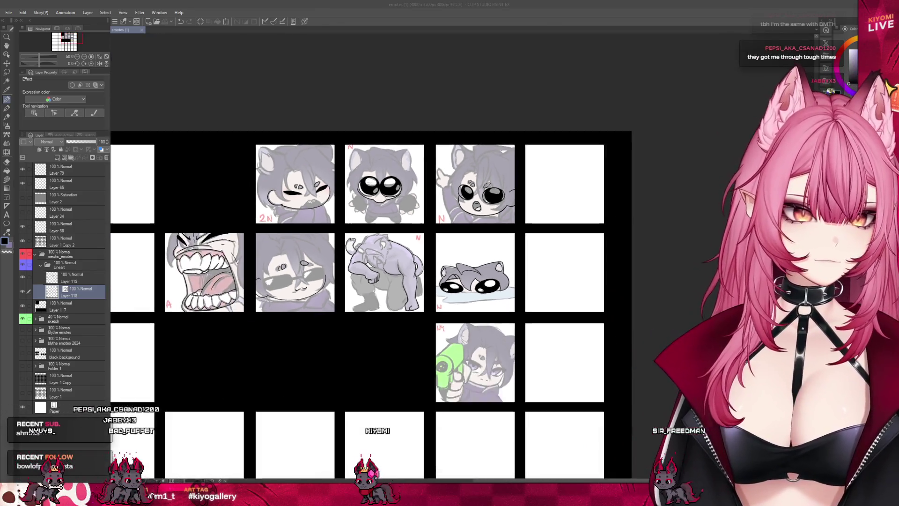
pyautogui.scroll(3, 514, 326)
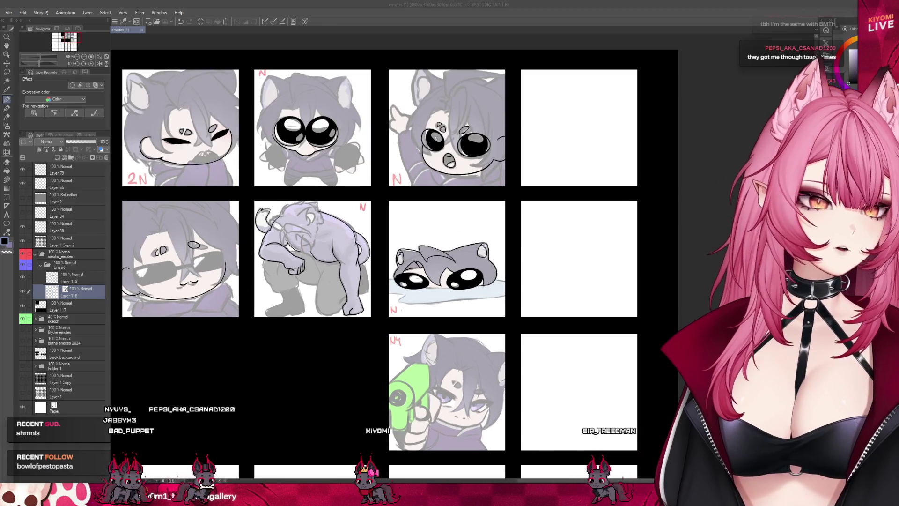
pyautogui.scroll(2, 526, 274)
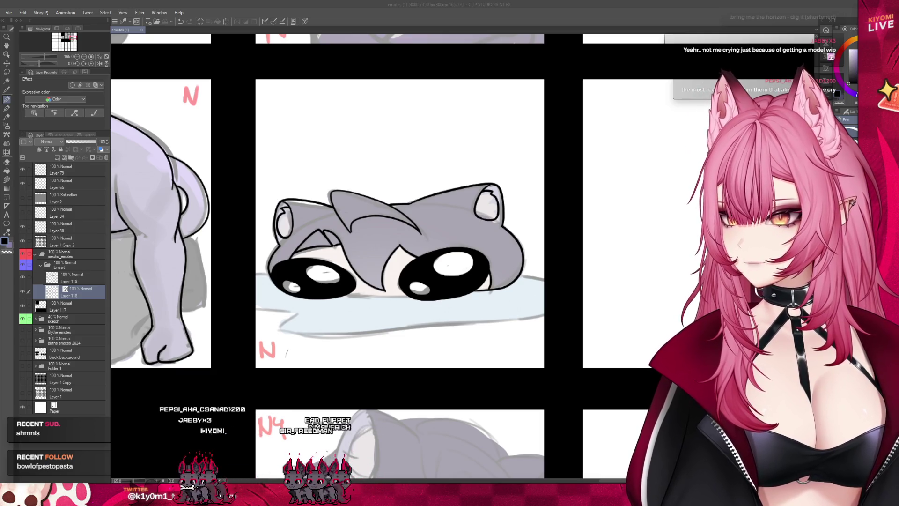
# Undo a test line under the cat's eyes, then hide the sketch folder to show only the lineart.
pyautogui.scroll(3, 483, 266)
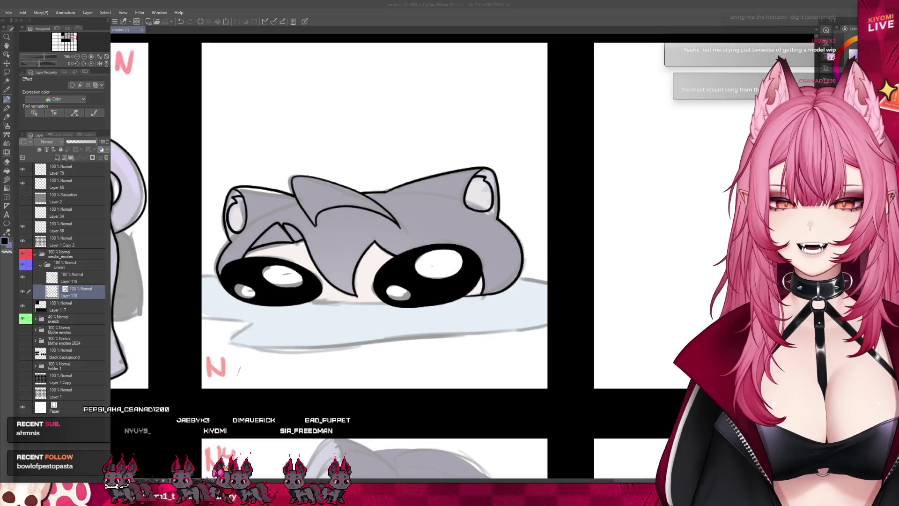
pyautogui.moveTo(373, 311); pyautogui.dragTo(269, 311)
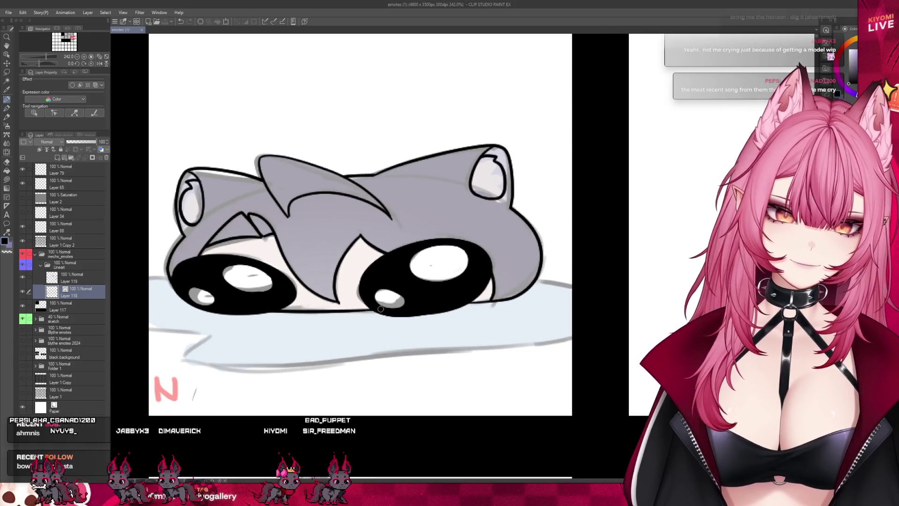
pyautogui.hotkey('ctrl', 'z')
pyautogui.hotkey('ctrl', 'z')
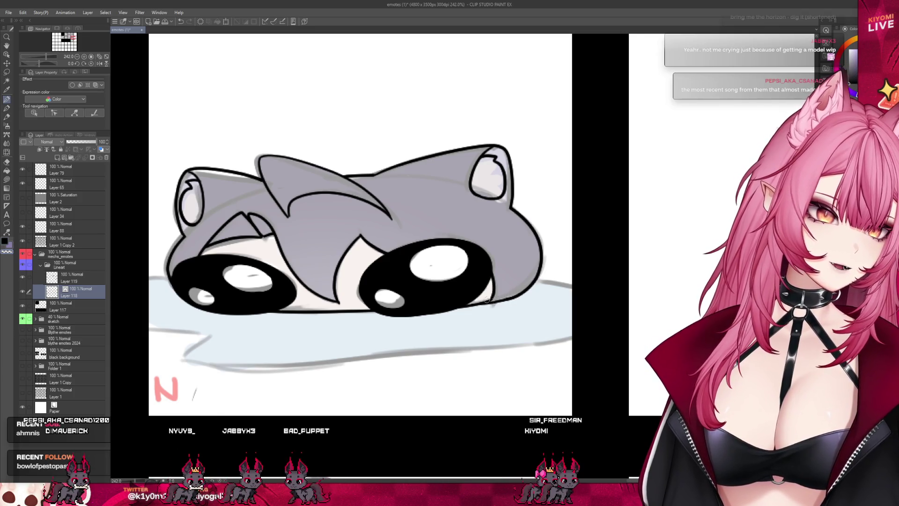
pyautogui.scroll(-5, 390, 205)
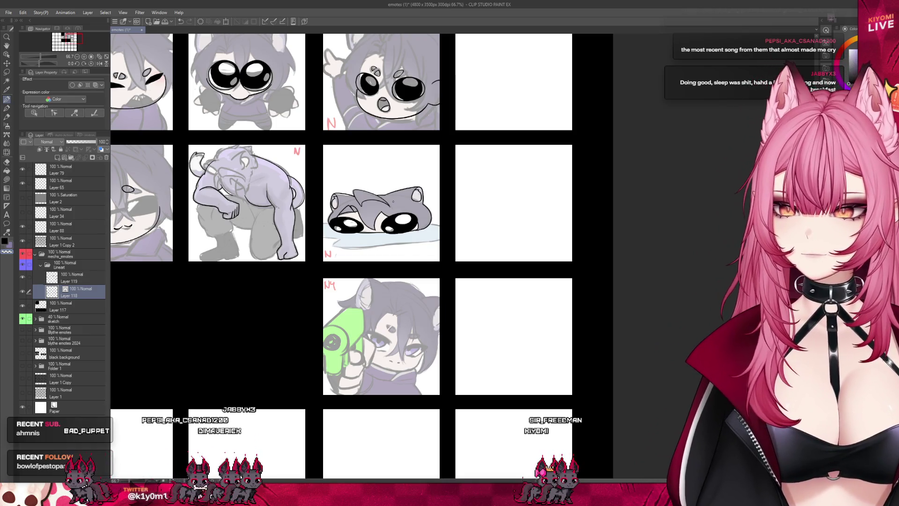
pyautogui.scroll(-2, 526, 201)
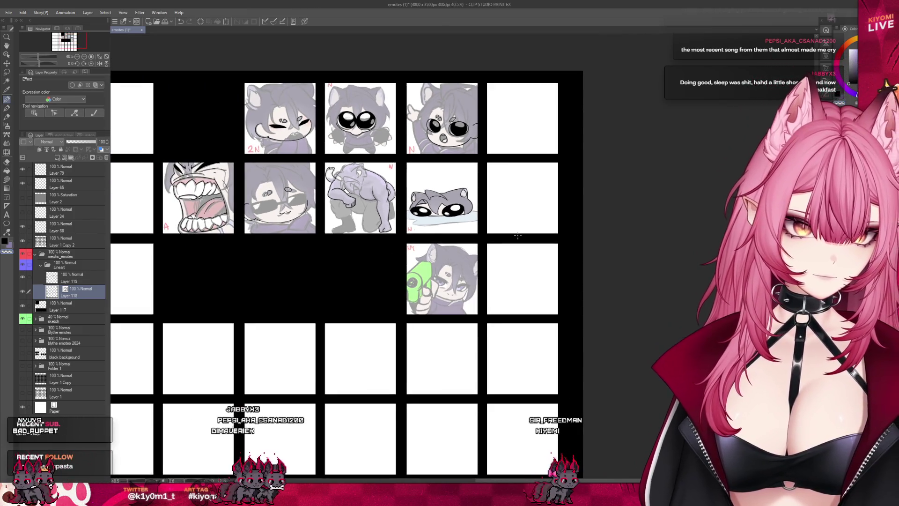
pyautogui.scroll(1, 517, 236)
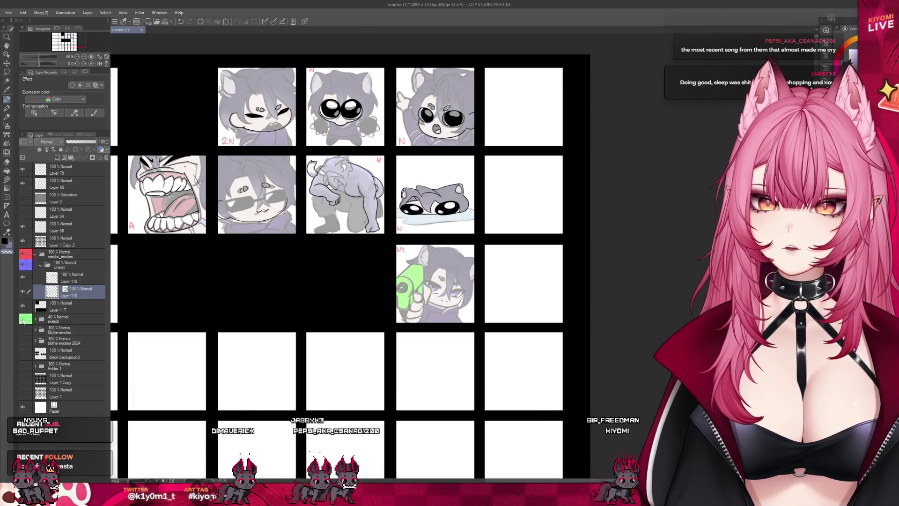
pyautogui.click(22, 320)
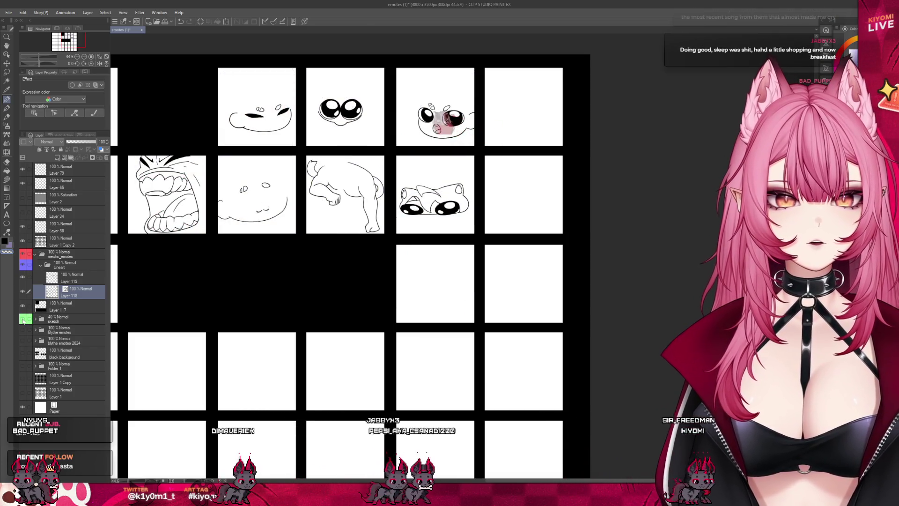
# Toggle the sketches' visibility a few times to compare them against the lineart.
pyautogui.click(23, 320)
pyautogui.click(23, 320)
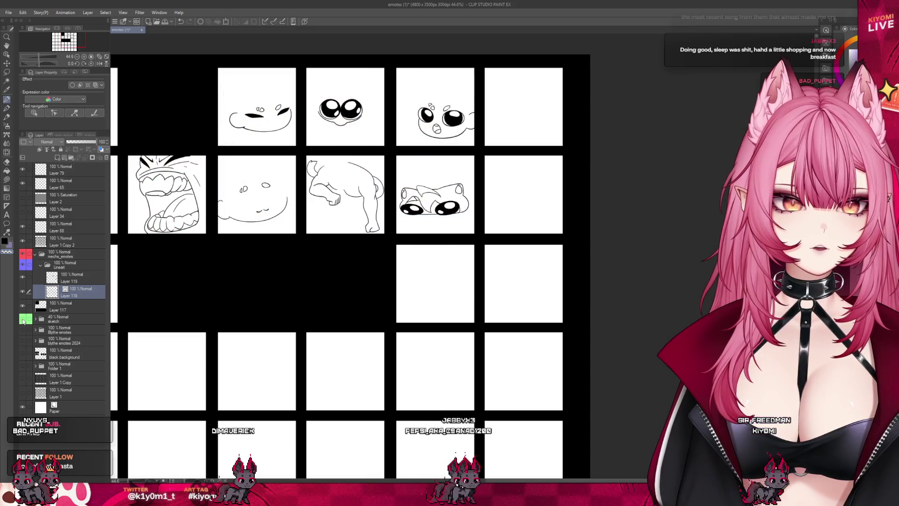
pyautogui.click(22, 319)
pyautogui.click(22, 319)
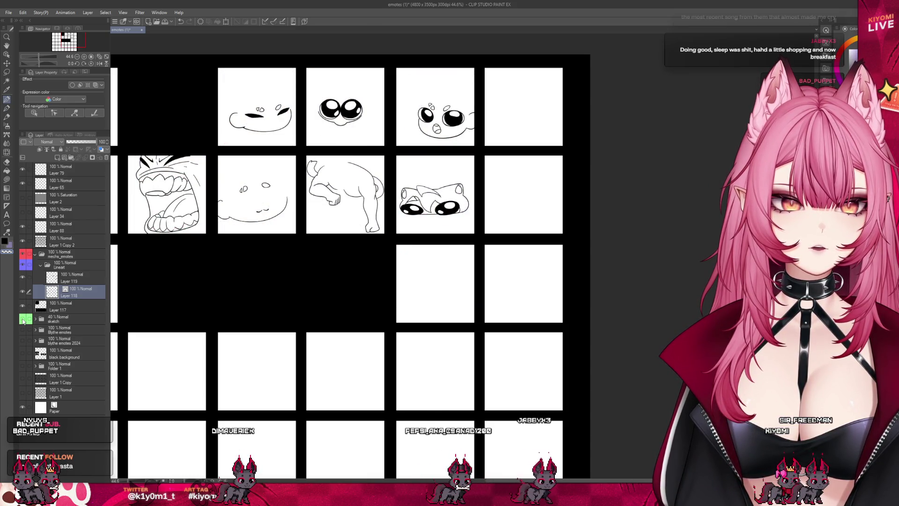
# On Layer 119, nudge the grey cat's right eye slightly left, then reselect Layer 118 and show the sketches.
pyautogui.click(75, 277)
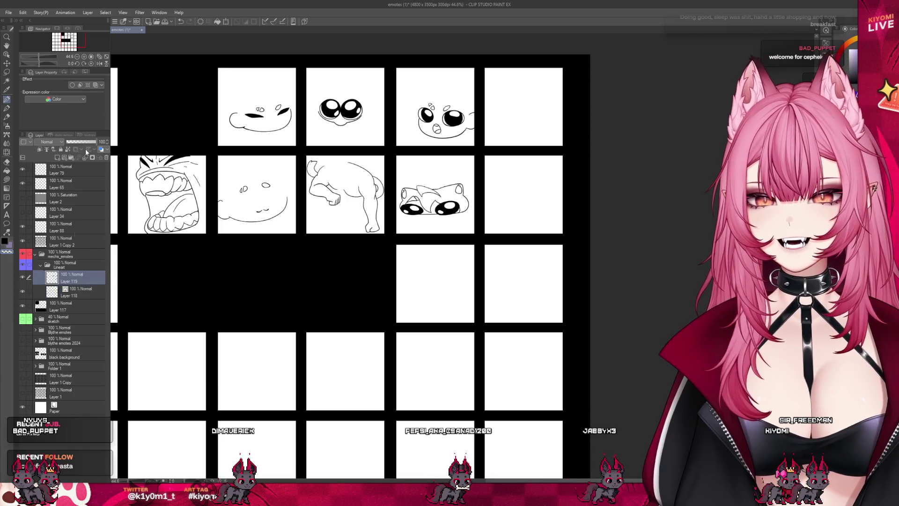
pyautogui.click(7, 73)
pyautogui.scroll(5, 437, 201)
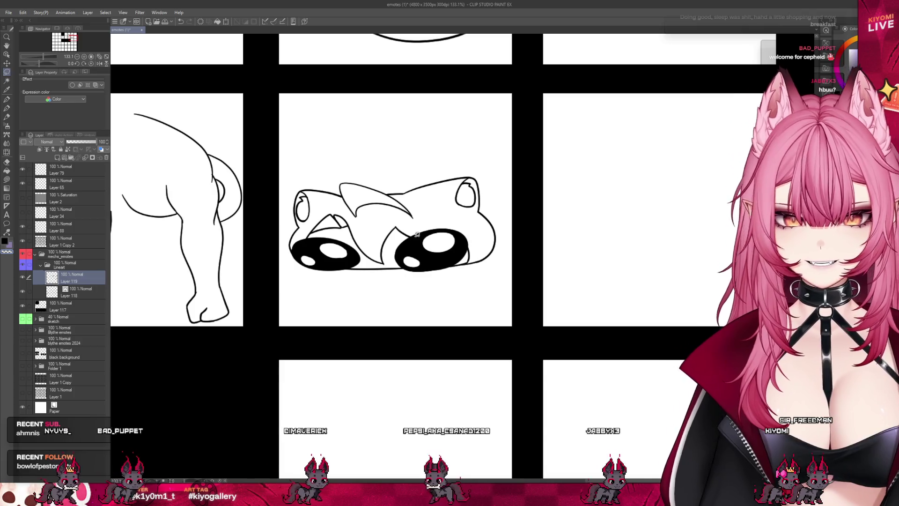
pyautogui.moveTo(423, 219)
pyautogui.mouseDown()
pyautogui.moveTo(411, 287)
pyautogui.moveTo(450, 224)
pyautogui.mouseUp()
pyautogui.hotkey('ctrl', 't')
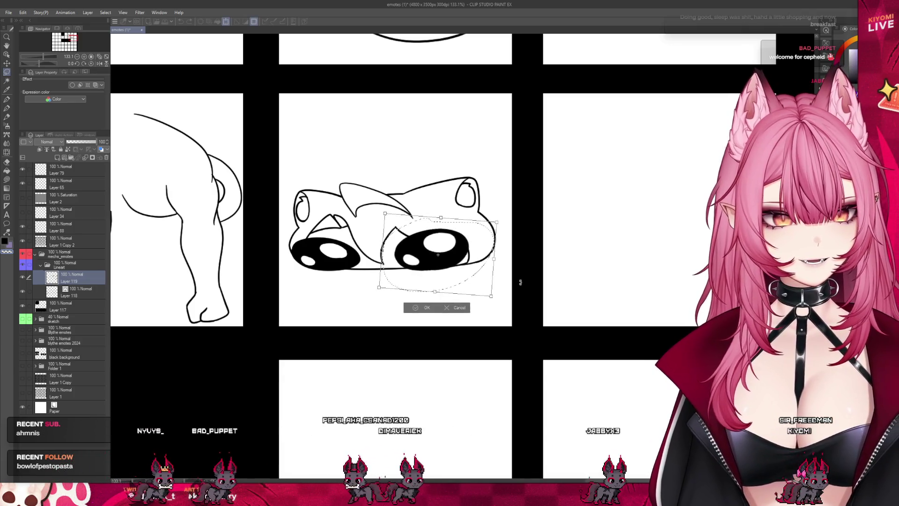
pyautogui.moveTo(467, 270); pyautogui.dragTo(463, 271)
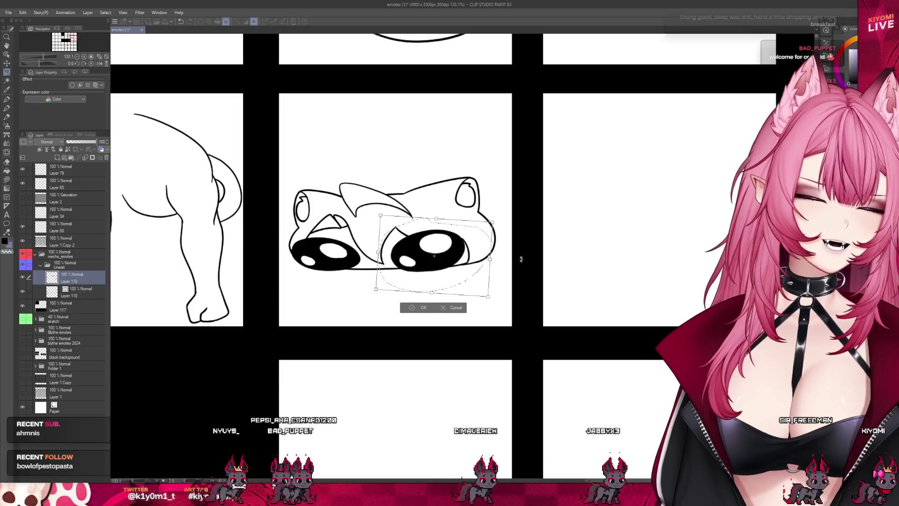
pyautogui.press('Return')
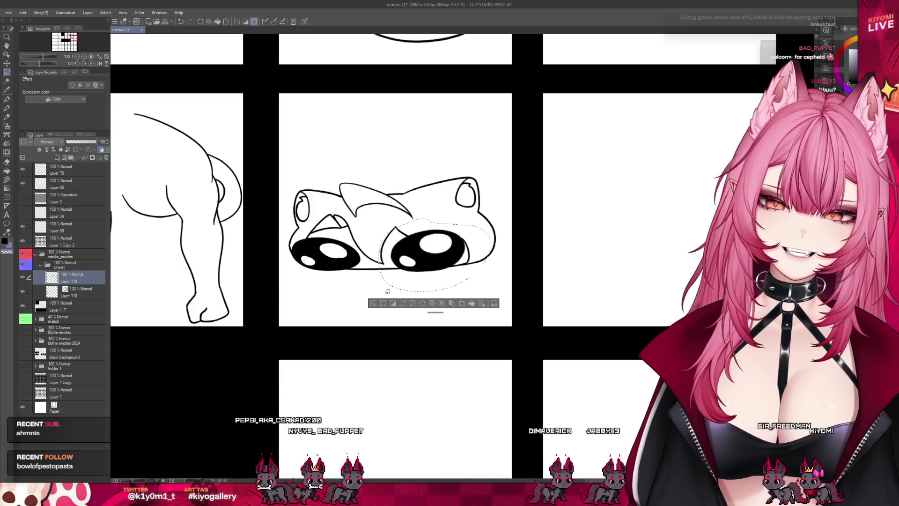
pyautogui.hotkey('ctrl', 'd')
pyautogui.hotkey('ctrl', '-')
pyautogui.hotkey('ctrl', '-')
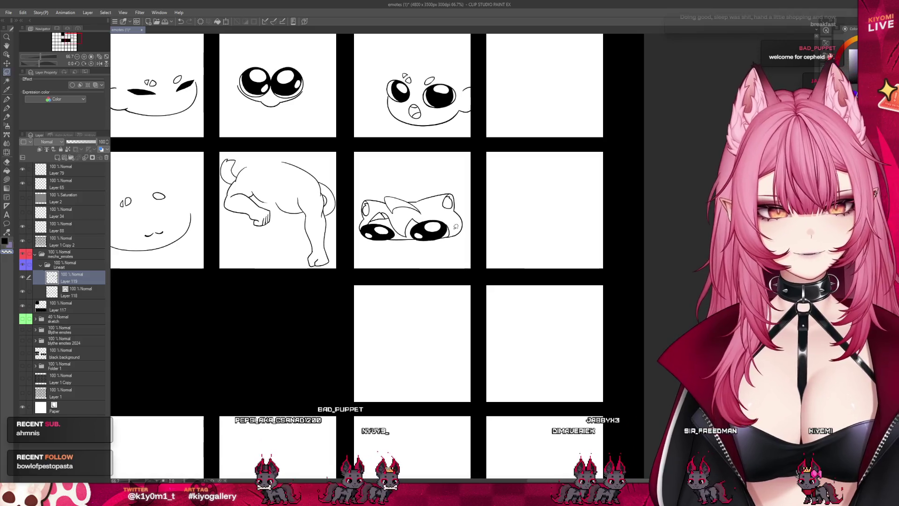
pyautogui.click(75, 295)
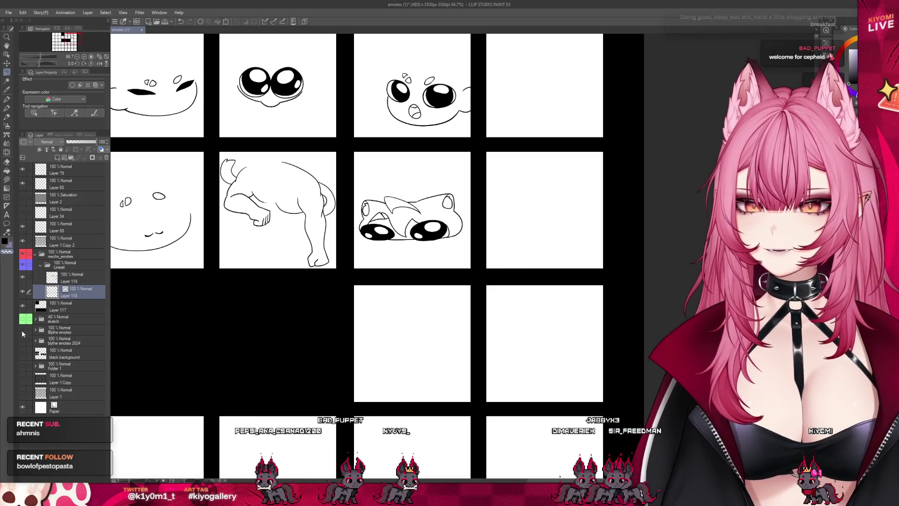
pyautogui.click(23, 305)
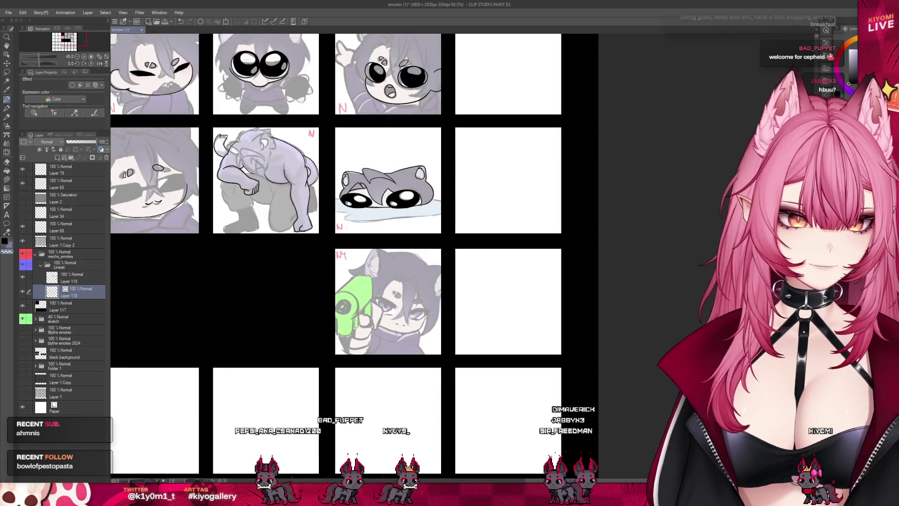
# Mirror the view of the green-gun emote and try a chin line, undoing it.
pyautogui.scroll(4, 414, 308)
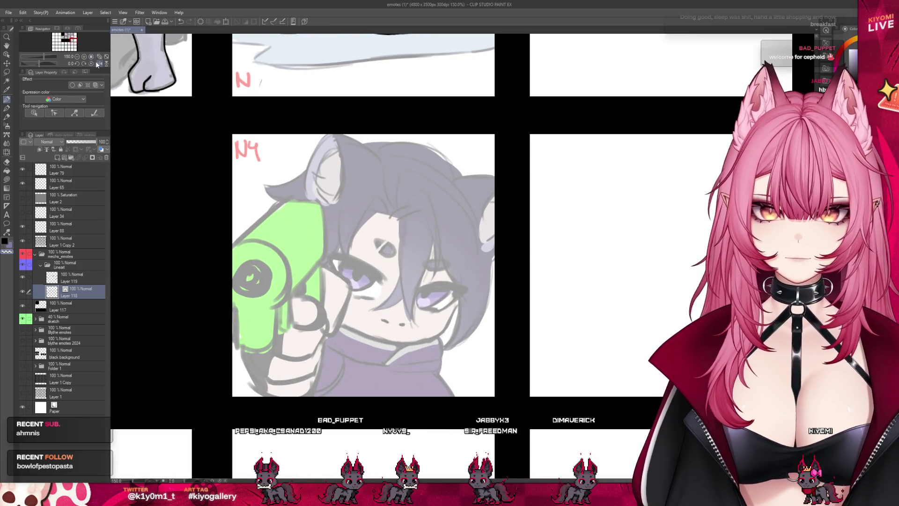
pyautogui.click(97, 64)
pyautogui.scroll(-3, 316, 249)
pyautogui.scroll(3, 316, 248)
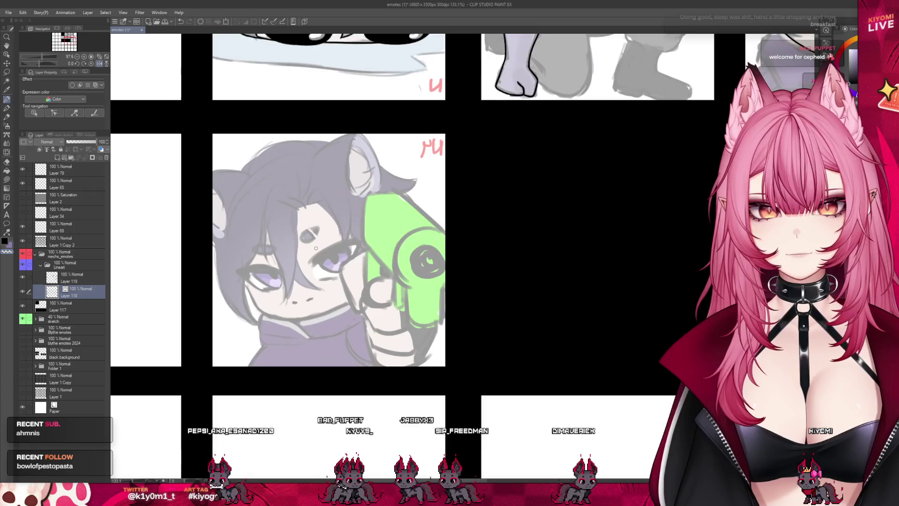
pyautogui.scroll(2, 316, 248)
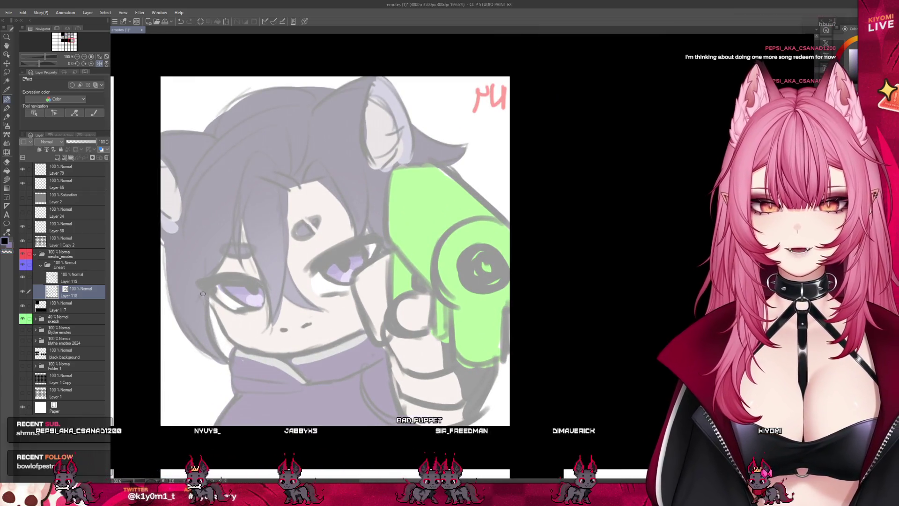
pyautogui.moveTo(202, 294); pyautogui.dragTo(372, 326)
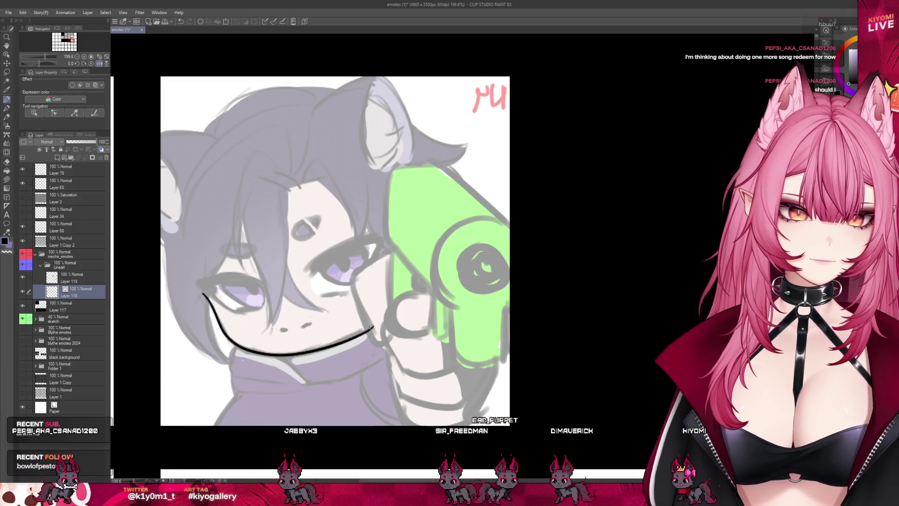
pyautogui.hotkey('ctrl', 'z')
# Ink the green-gun emote's left cheek line down to the chin, then select Layer 119.
pyautogui.moveTo(200, 290); pyautogui.dragTo(233, 343)
pyautogui.hotkey('ctrl', 'z')
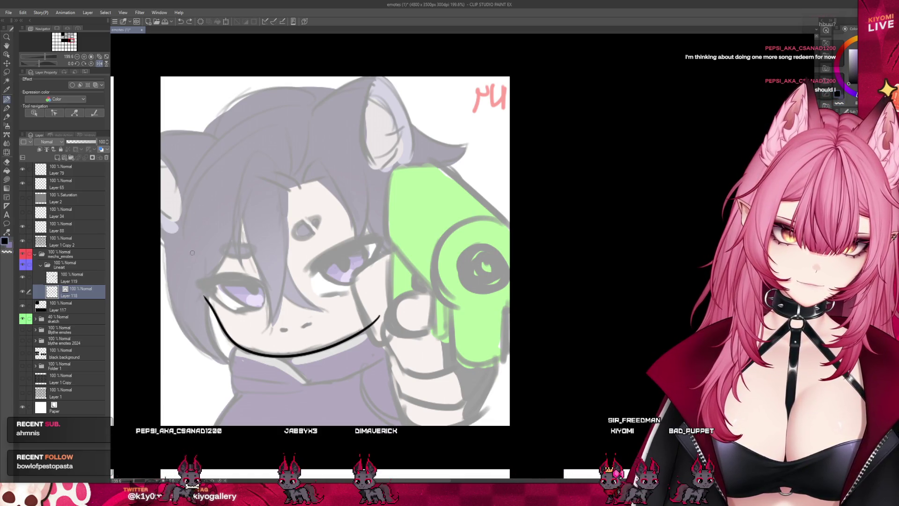
pyautogui.moveTo(188, 257); pyautogui.dragTo(209, 300)
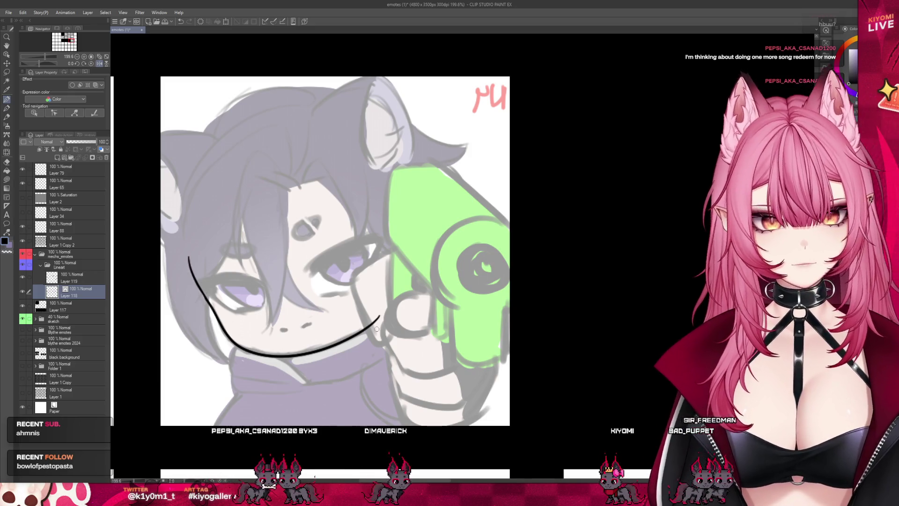
pyautogui.scroll(-2, 370, 302)
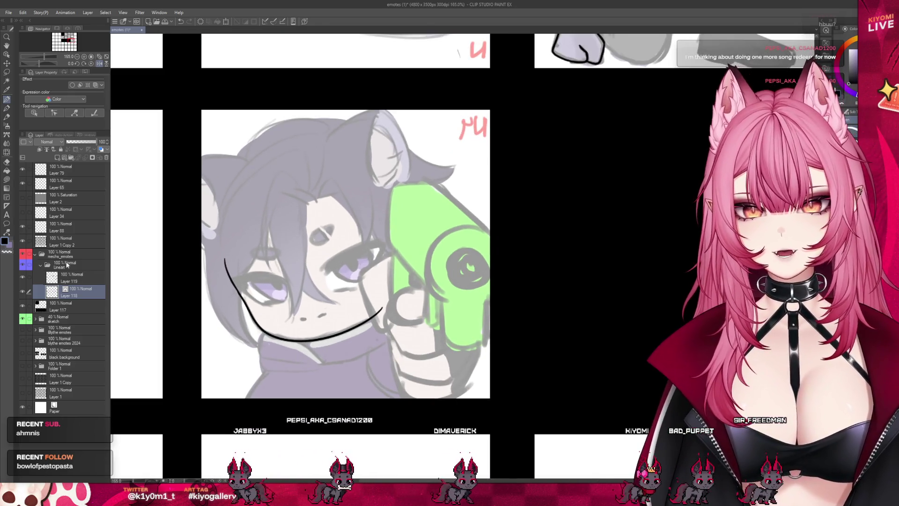
pyautogui.click(82, 277)
pyautogui.scroll(4, 346, 265)
# Ink a bold upper eyelid over the green-gun emote's first sketched eye.
pyautogui.moveTo(305, 289)
pyautogui.mouseDown()
pyautogui.moveTo(396, 233)
pyautogui.moveTo(304, 295)
pyautogui.mouseUp()
pyautogui.hotkey('ctrl', 'z')
pyautogui.hotkey('ctrl', 'z')
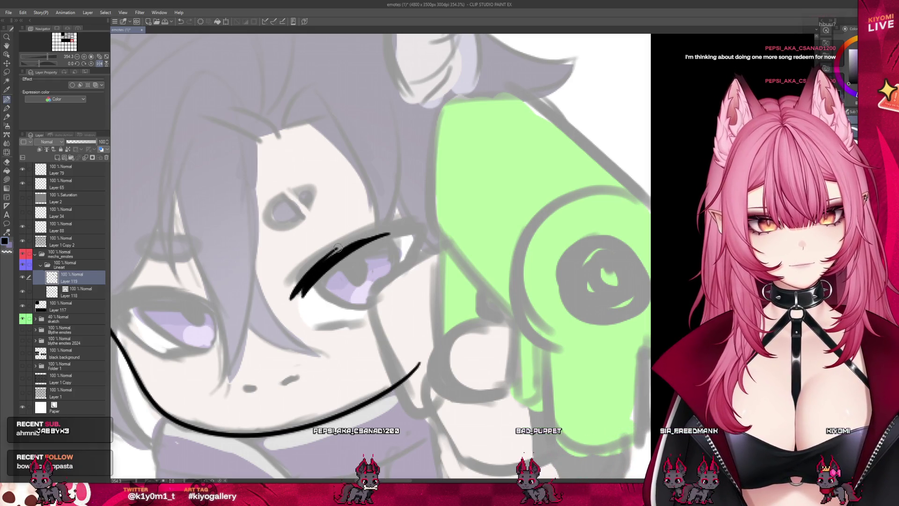
pyautogui.moveTo(307, 270); pyautogui.dragTo(409, 229)
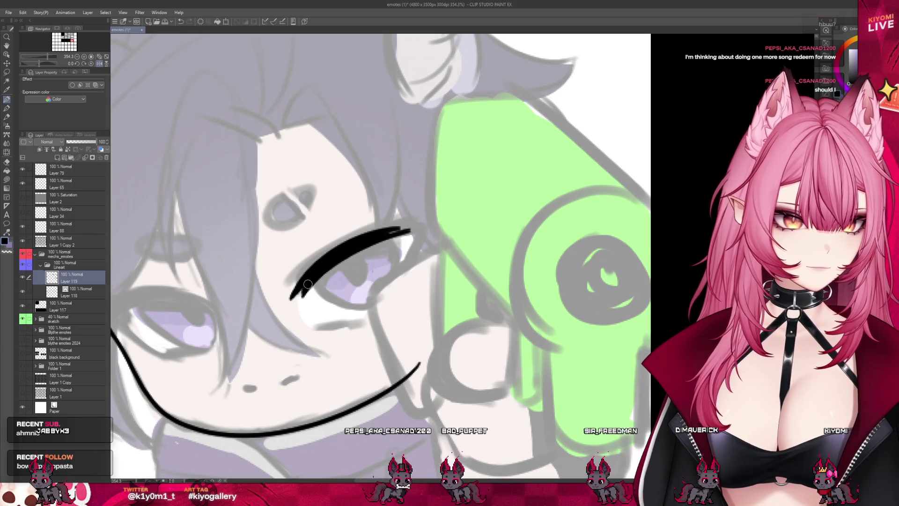
pyautogui.moveTo(303, 289); pyautogui.dragTo(402, 230)
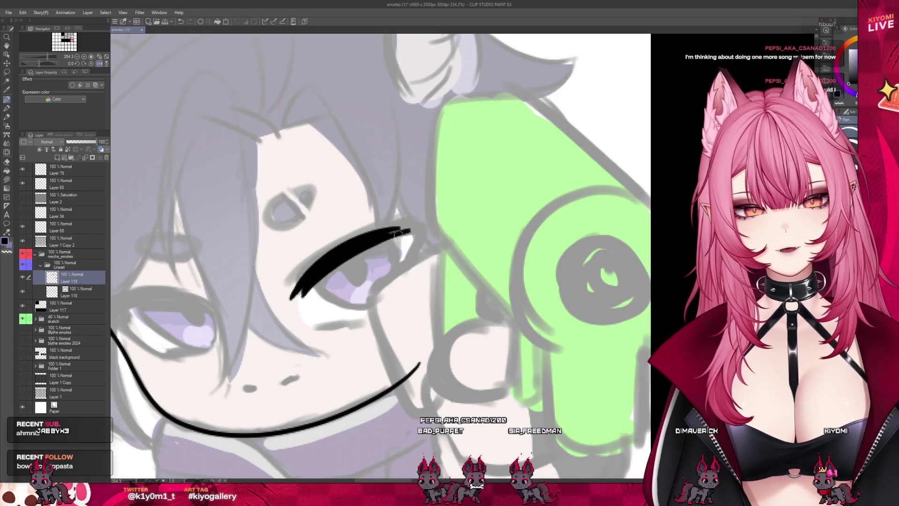
pyautogui.scroll(-5, 128, 318)
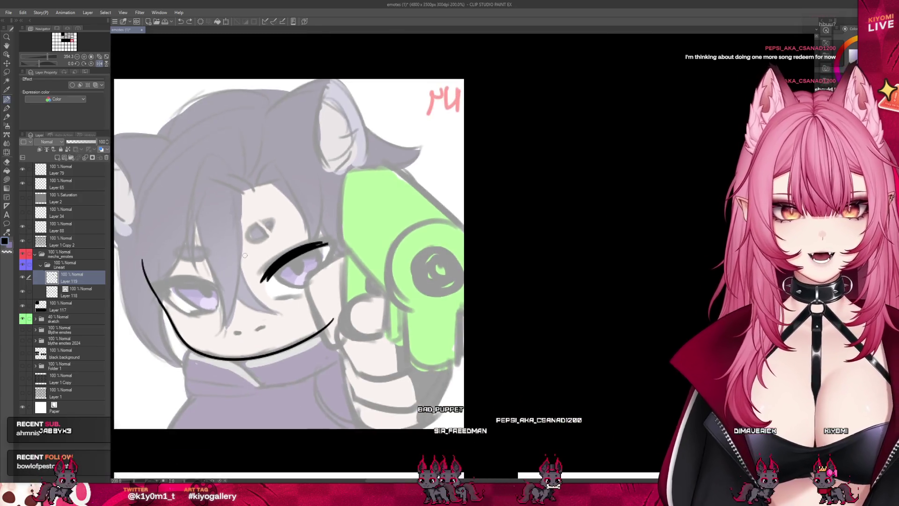
pyautogui.scroll(-5, 128, 317)
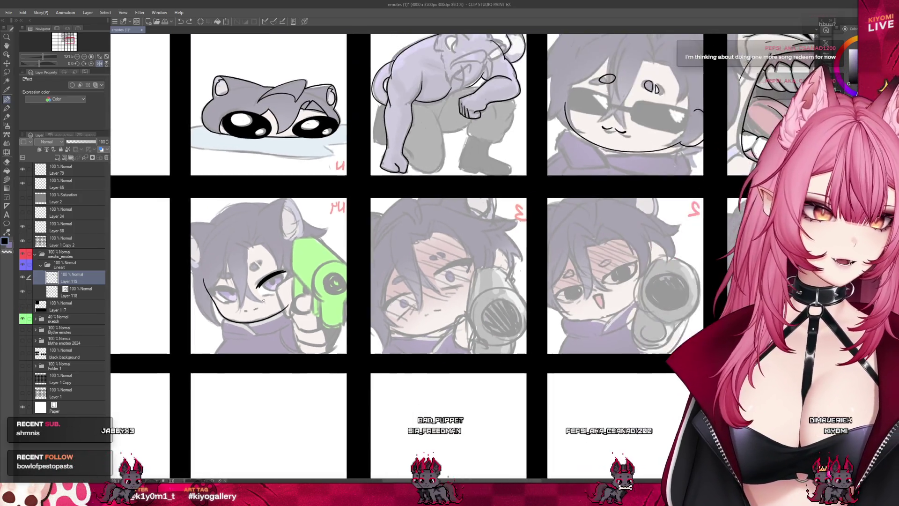
pyautogui.scroll(2, 246, 289)
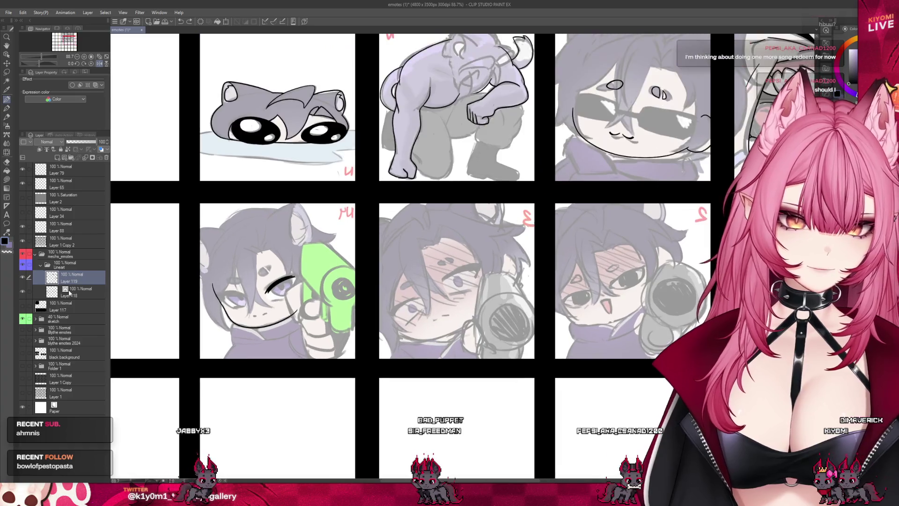
pyautogui.scroll(7, 265, 281)
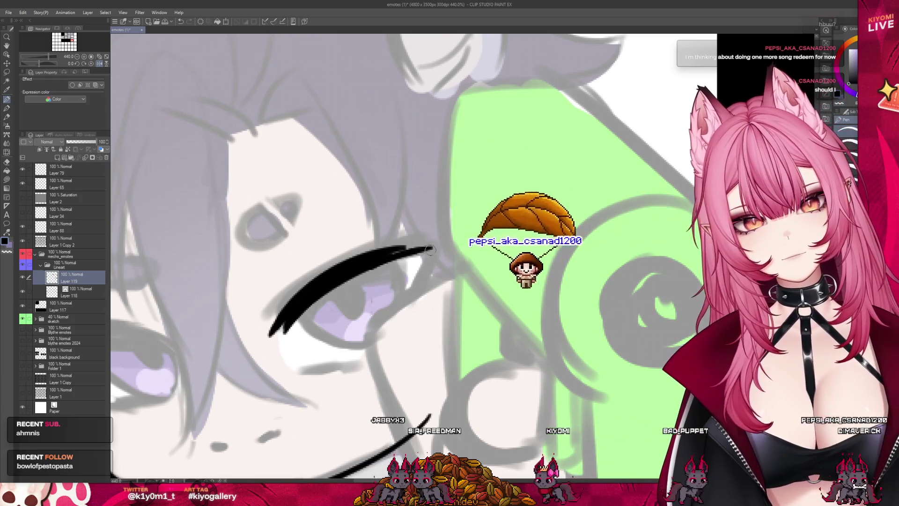
# Taper the lash tips, add a thin lower lid line, and check the eye in a mirrored full view.
pyautogui.moveTo(433, 245)
pyautogui.mouseDown()
pyautogui.moveTo(360, 253)
pyautogui.moveTo(452, 218)
pyautogui.moveTo(422, 278)
pyautogui.moveTo(427, 257)
pyautogui.mouseUp()
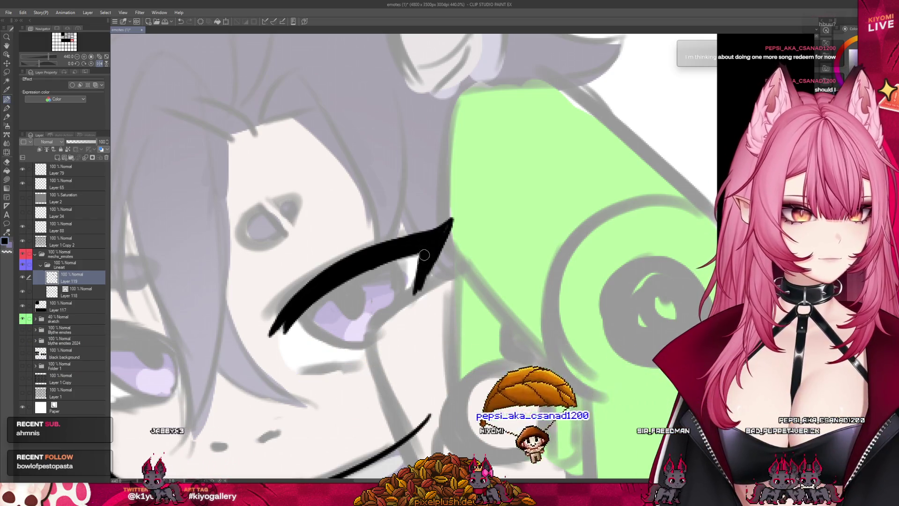
pyautogui.moveTo(411, 307); pyautogui.dragTo(416, 260)
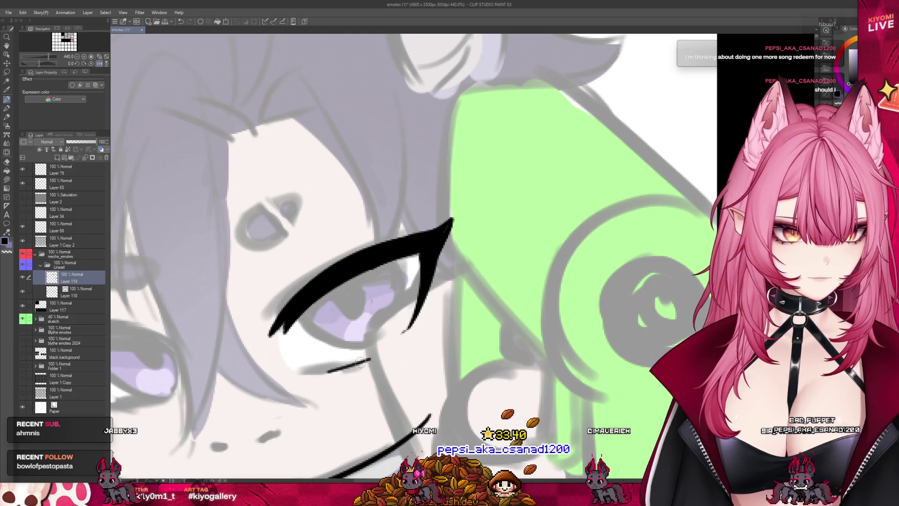
pyautogui.hotkey('ctrl', 'z')
pyautogui.moveTo(412, 309); pyautogui.dragTo(368, 356)
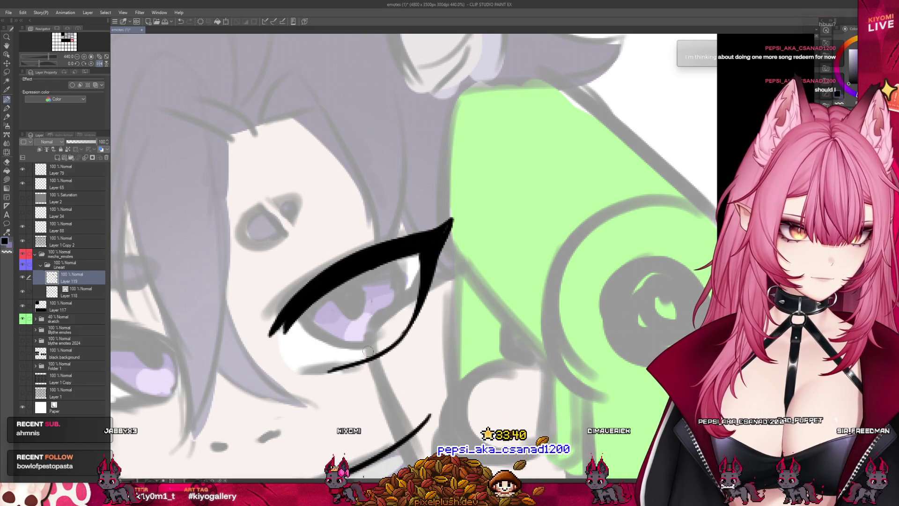
pyautogui.hotkey('ctrl', '0')
pyautogui.scroll(5, 396, 242)
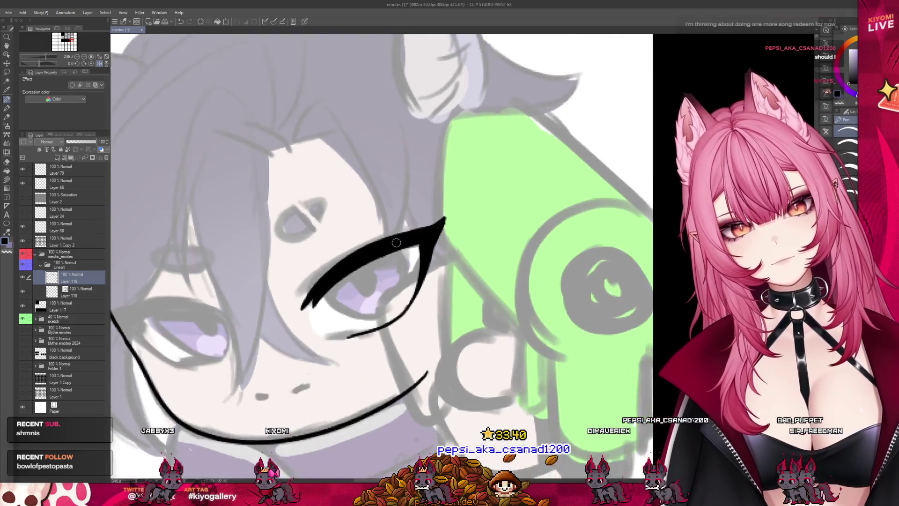
pyautogui.press('h')
pyautogui.hotkey('ctrl', '0')
# Ink the second eye's bold upper lid and lower lid line, and thicken the first eye's upper lash.
pyautogui.scroll(5, 506, 253)
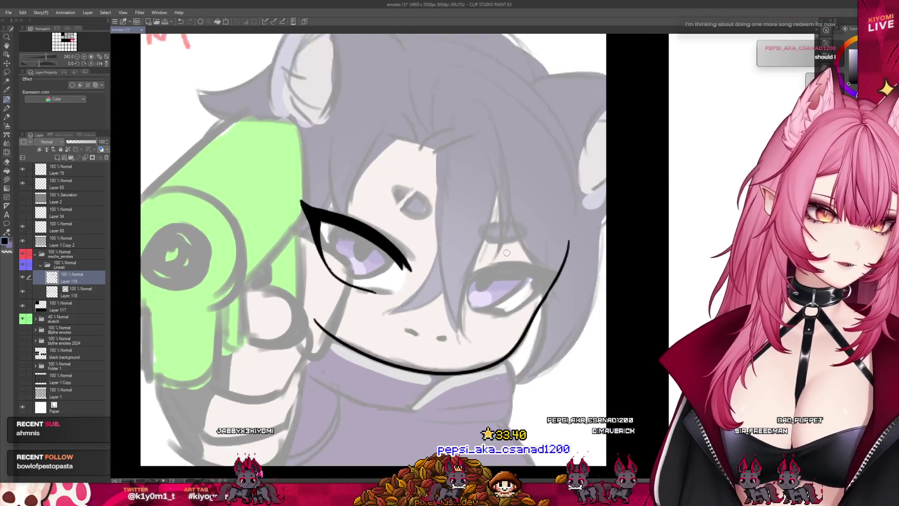
pyautogui.scroll(2, 507, 253)
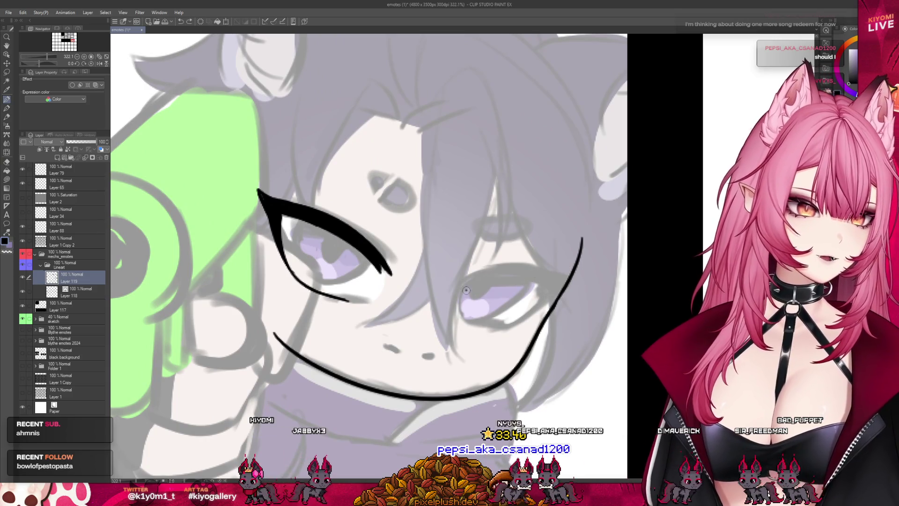
pyautogui.moveTo(469, 287); pyautogui.dragTo(555, 280)
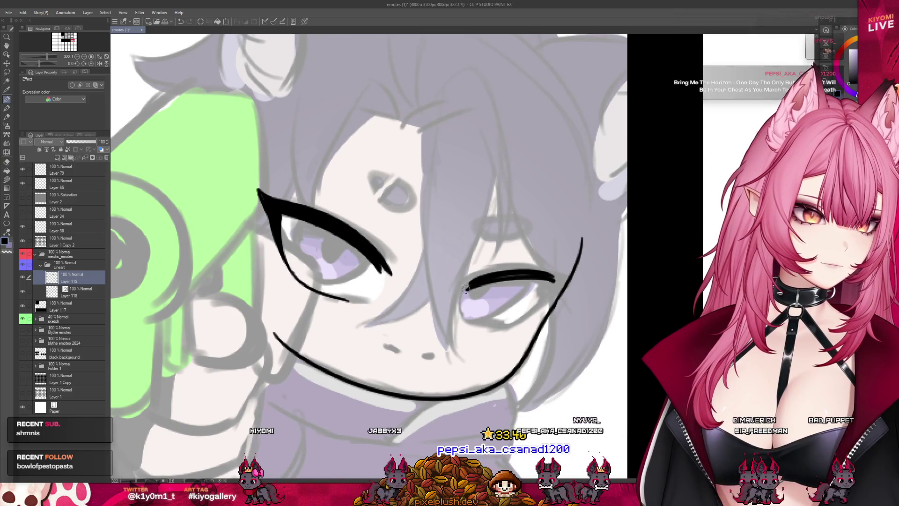
pyautogui.moveTo(466, 288); pyautogui.dragTo(540, 280)
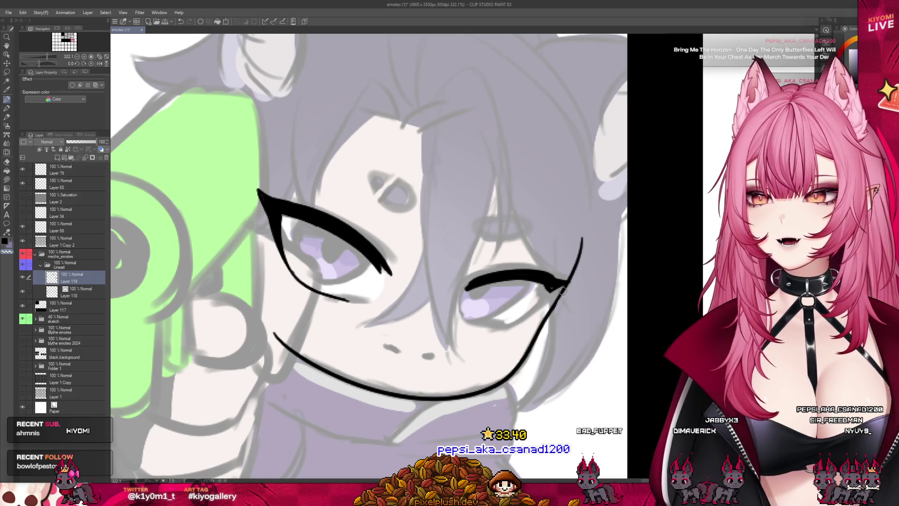
pyautogui.moveTo(551, 289)
pyautogui.mouseDown()
pyautogui.moveTo(514, 320)
pyautogui.moveTo(467, 317)
pyautogui.mouseUp()
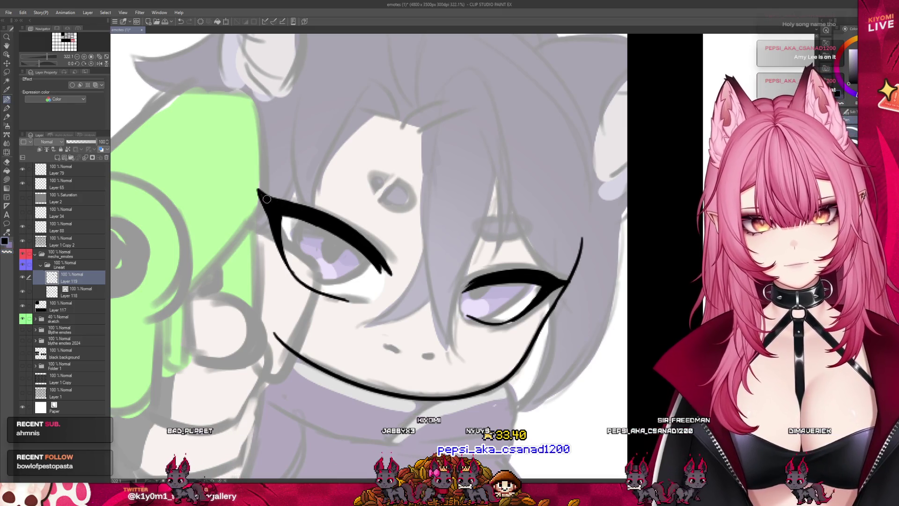
pyautogui.moveTo(281, 202); pyautogui.dragTo(352, 227)
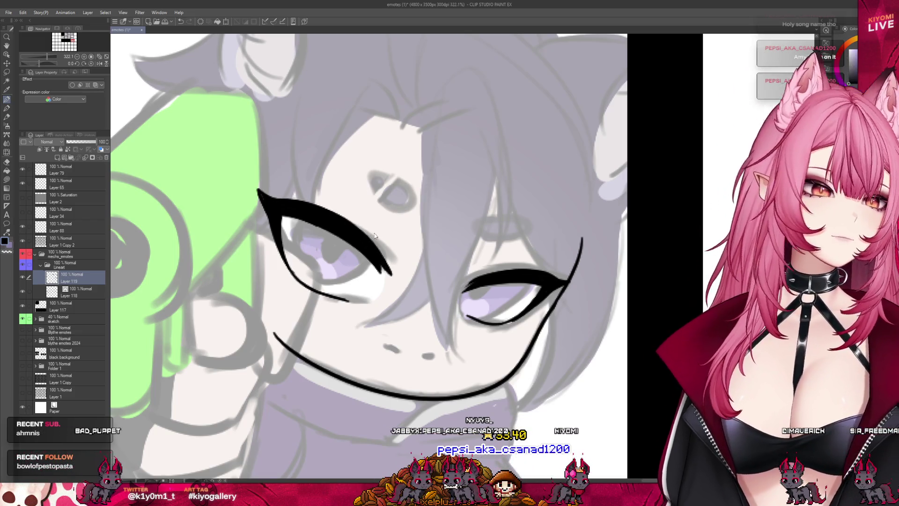
pyautogui.scroll(-1, 393, 216)
pyautogui.scroll(-3, 406, 243)
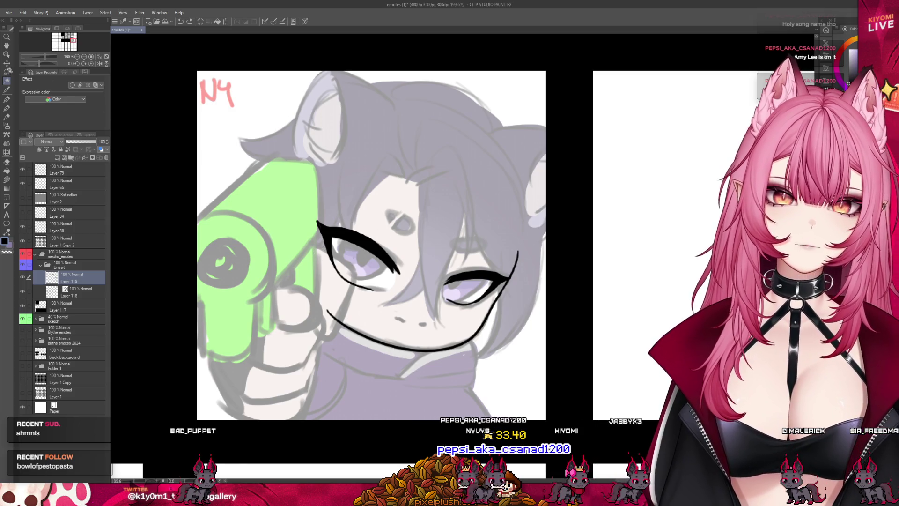
# Lasso and transform each inked eye, skewing the first eye by raising its lower corner.
pyautogui.click(361, 253)
pyautogui.press('m')
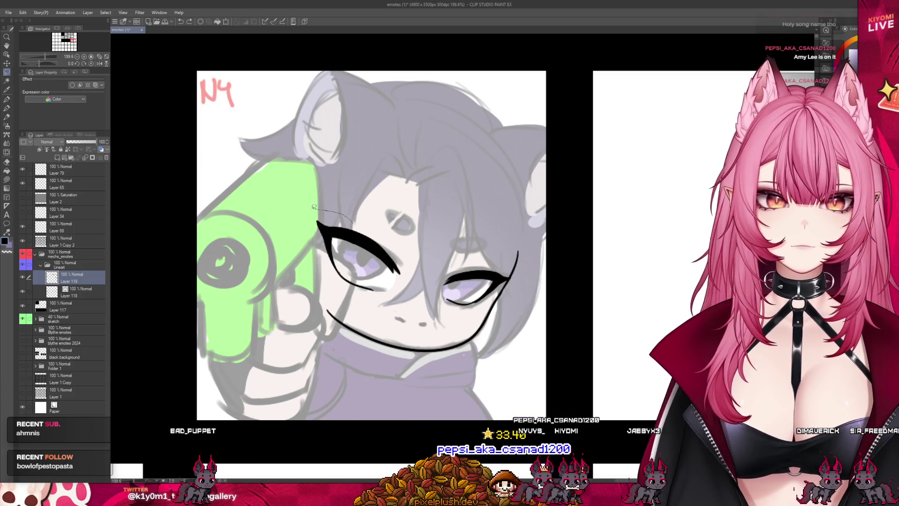
pyautogui.moveTo(402, 293); pyautogui.dragTo(388, 247)
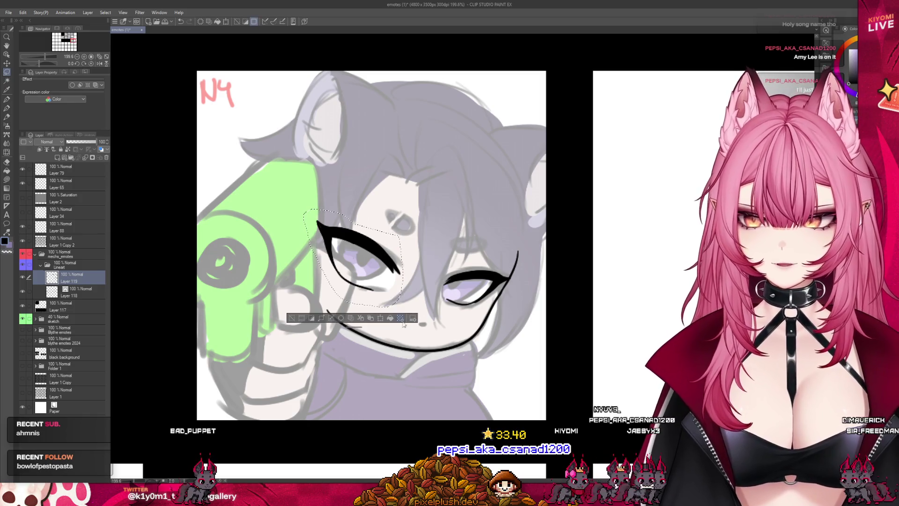
pyautogui.click(385, 318)
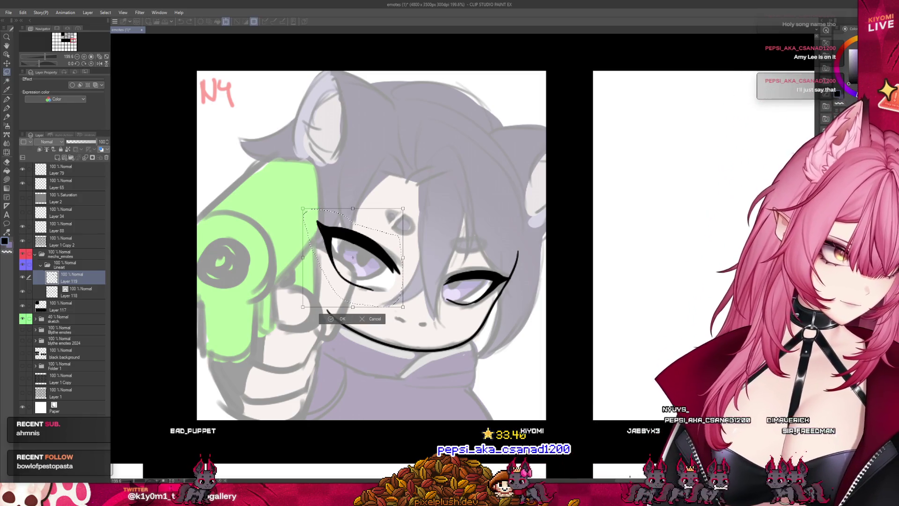
pyautogui.moveTo(405, 307)
pyautogui.mouseDown()
pyautogui.moveTo(388, 285)
pyautogui.moveTo(394, 269)
pyautogui.mouseUp()
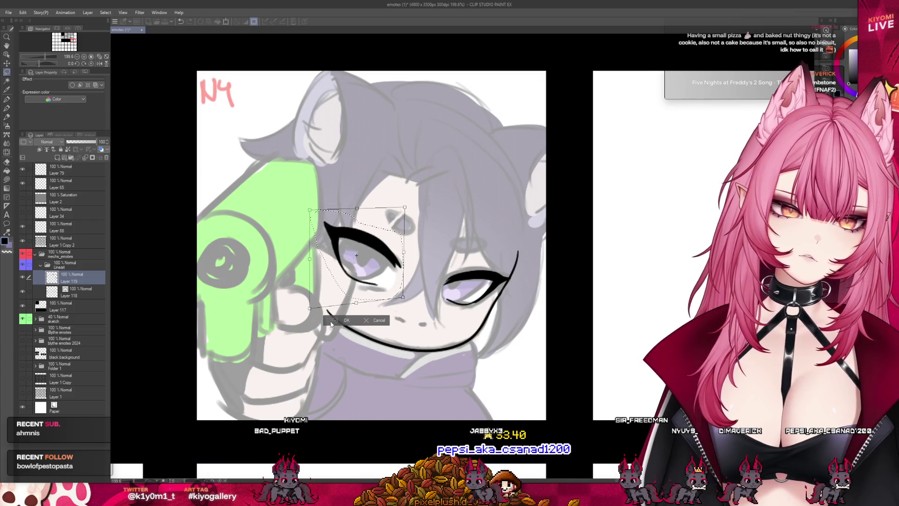
pyautogui.click(333, 321)
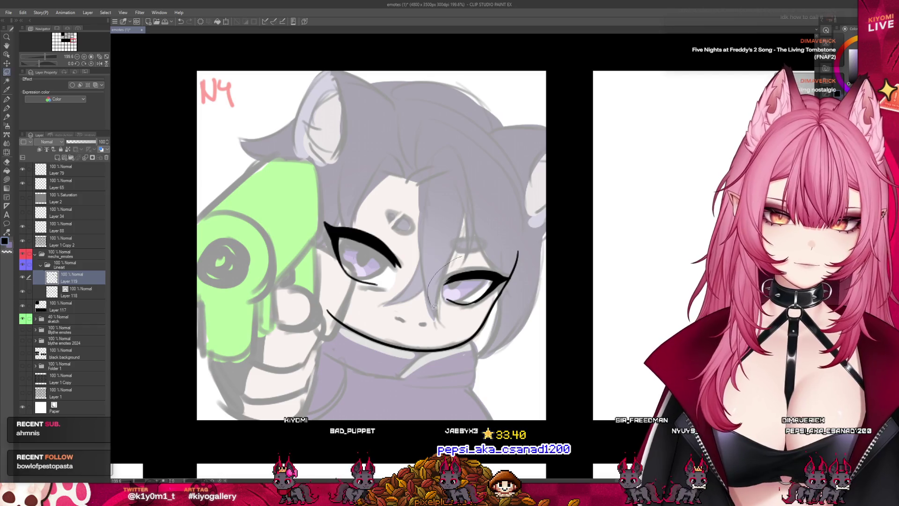
pyautogui.moveTo(434, 306); pyautogui.dragTo(463, 257)
pyautogui.hotkey('ctrl', 't')
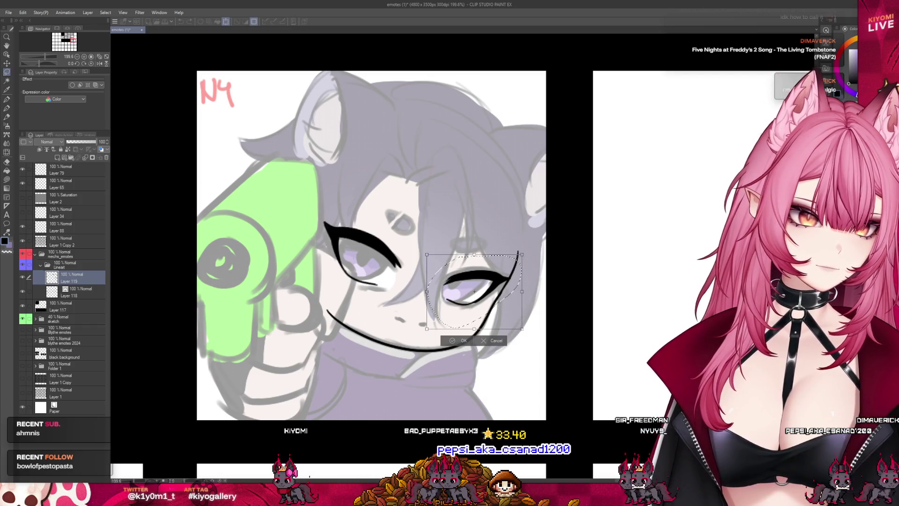
pyautogui.moveTo(427, 291)
pyautogui.mouseDown()
pyautogui.moveTo(482, 301)
pyautogui.moveTo(482, 310)
pyautogui.mouseUp()
pyautogui.hotkey('ctrl', 'z')
pyautogui.hotkey('ctrl', 'z')
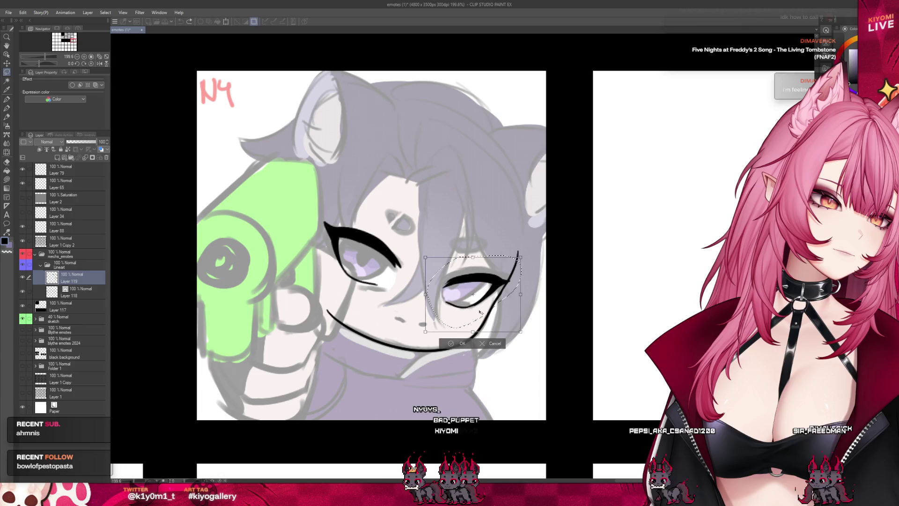
pyautogui.click(451, 341)
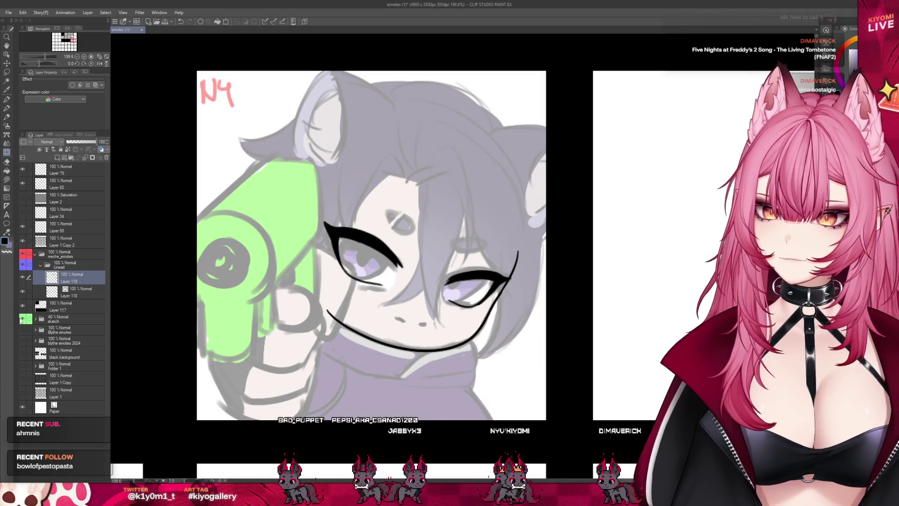
# Hide and re-show the sketch to check the lineart, then add a new layer above Layer 118.
pyautogui.click(22, 319)
pyautogui.scroll(-5, 538, 281)
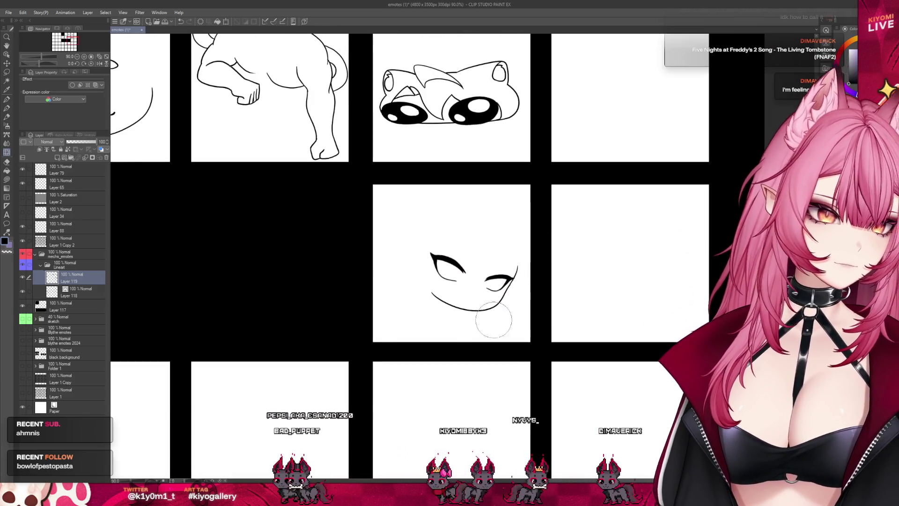
pyautogui.scroll(-3, 494, 319)
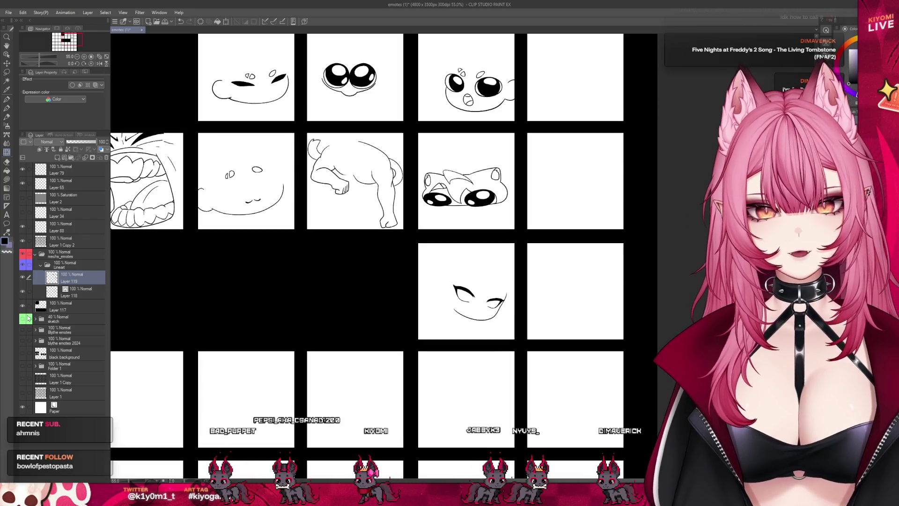
pyautogui.click(23, 319)
pyautogui.click(84, 292)
pyautogui.hotkey('ctrl', 'shift', 'n')
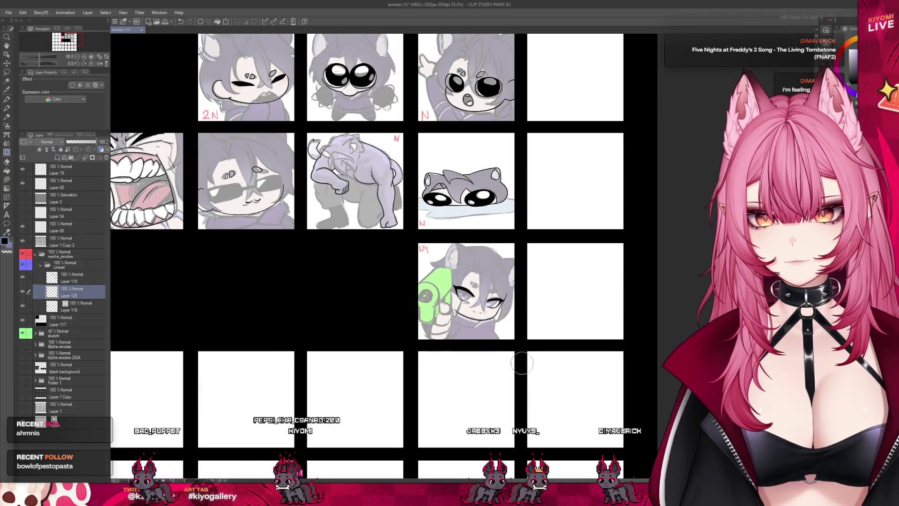
pyautogui.scroll(3, 518, 328)
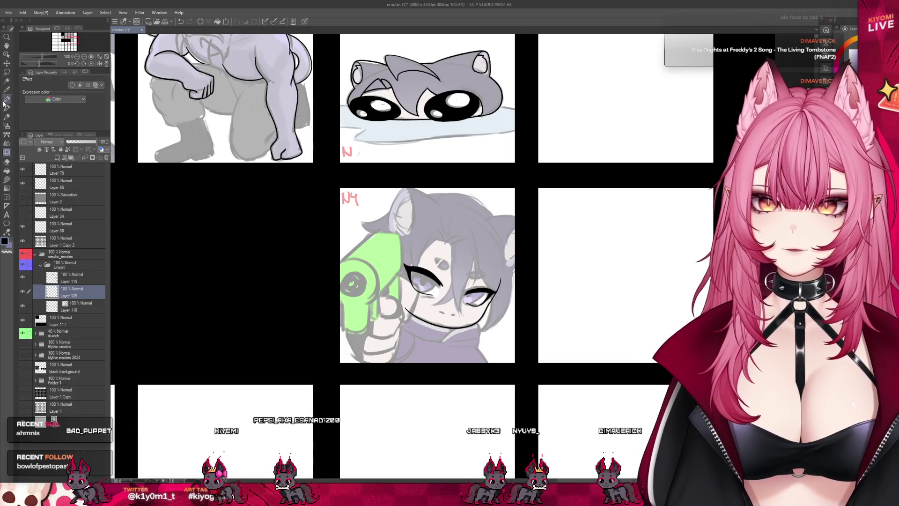
# Ink an inner line under the right eye's lash and a small curve inside the left iris.
pyautogui.scroll(6, 458, 294)
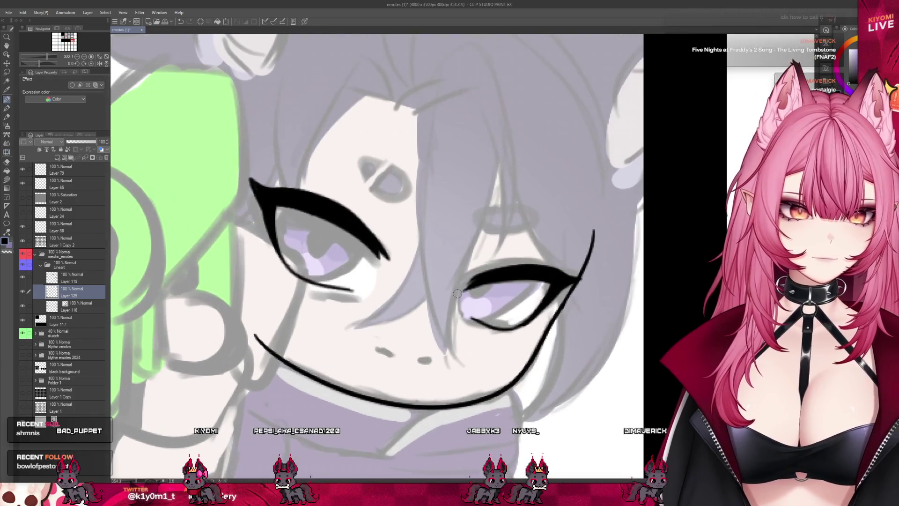
pyautogui.moveTo(531, 283)
pyautogui.mouseDown()
pyautogui.moveTo(468, 316)
pyautogui.moveTo(464, 307)
pyautogui.moveTo(491, 286)
pyautogui.mouseUp()
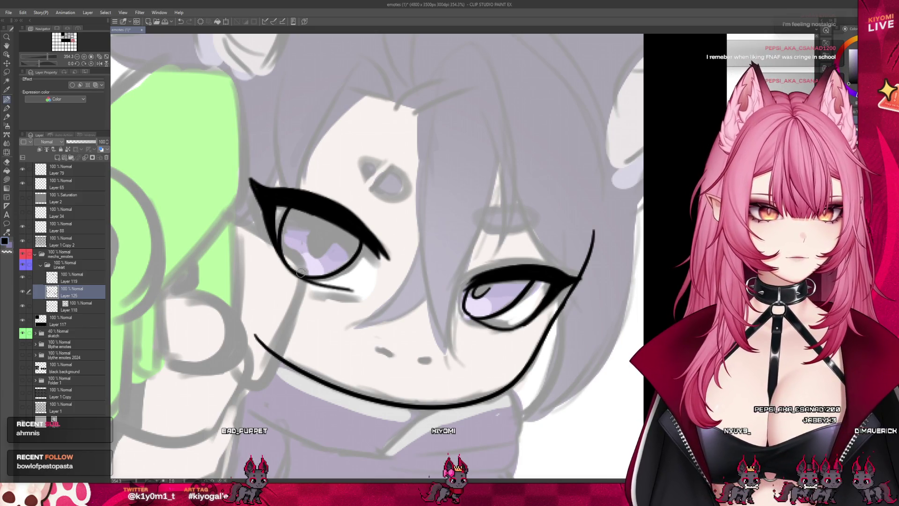
pyautogui.moveTo(313, 231)
pyautogui.mouseDown()
pyautogui.moveTo(320, 248)
pyautogui.moveTo(332, 236)
pyautogui.mouseUp()
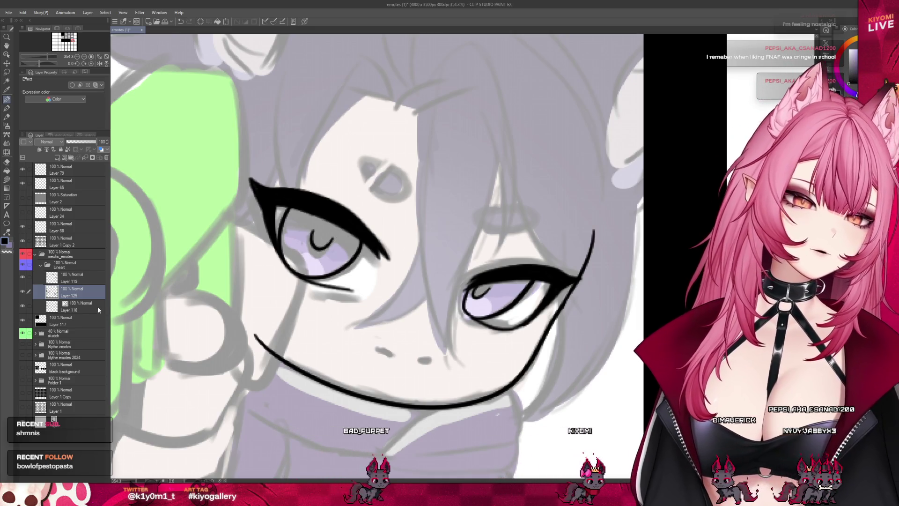
pyautogui.click(96, 311)
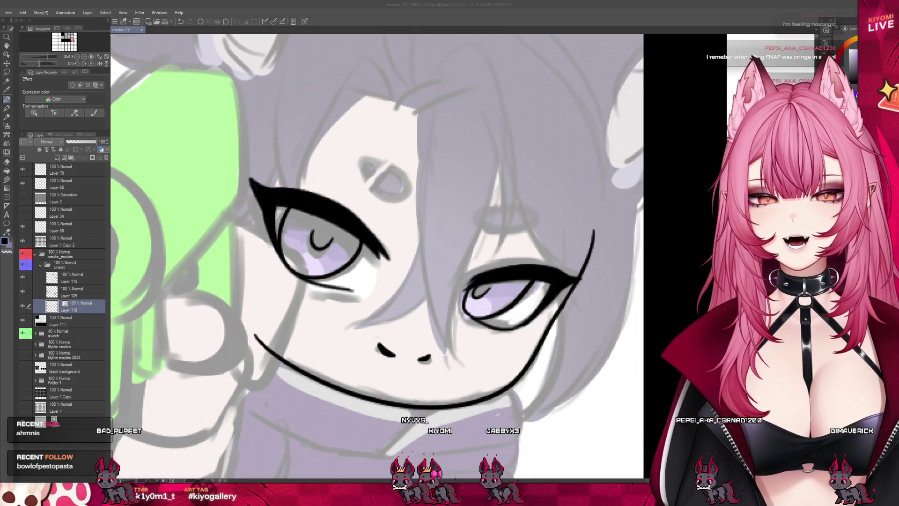
# On Layer 118, ink small oval marks on the forehead above both eyes, undoing misplaced strokes.
pyautogui.moveTo(469, 262); pyautogui.dragTo(539, 252)
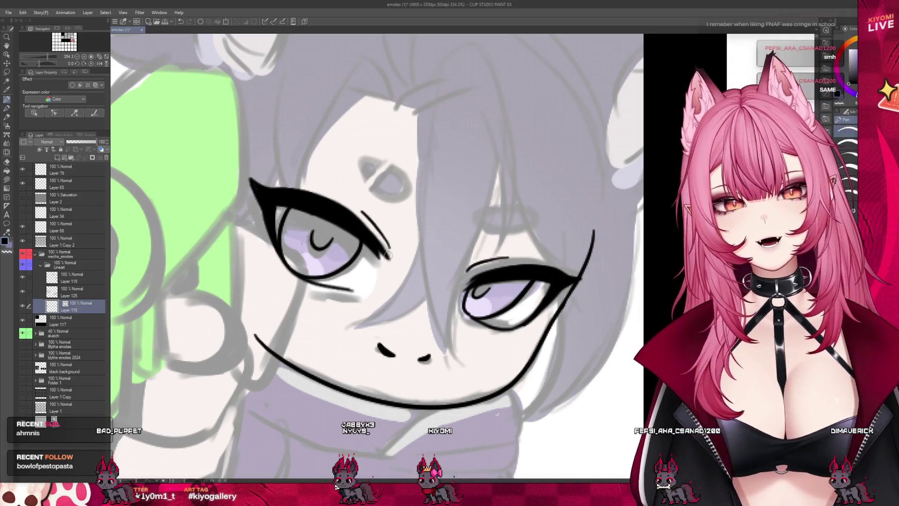
pyautogui.hotkey('ctrl', 'z')
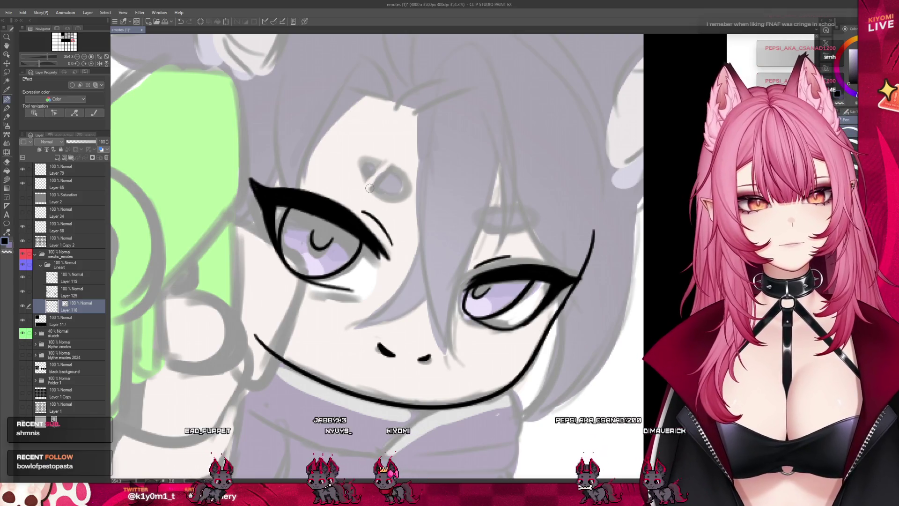
pyautogui.moveTo(387, 256); pyautogui.dragTo(357, 208)
pyautogui.hotkey('ctrl', 'z')
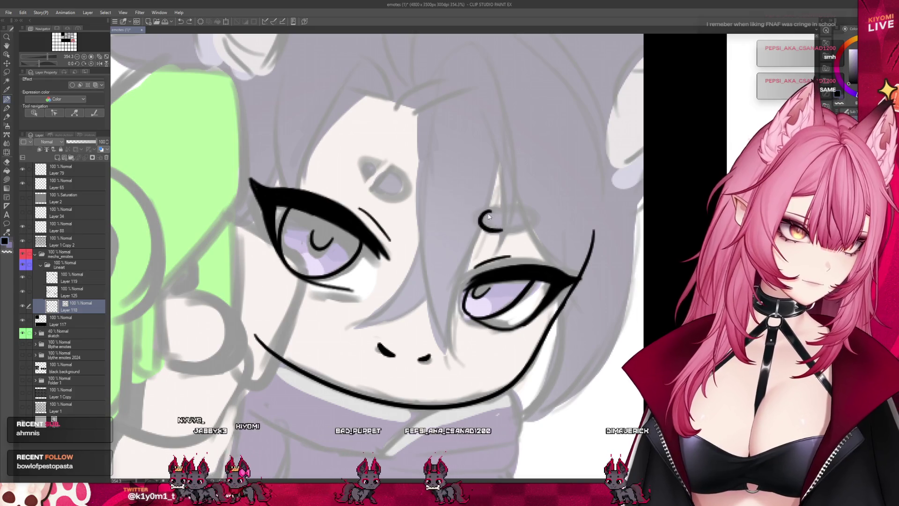
pyautogui.moveTo(502, 231); pyautogui.dragTo(490, 211)
pyautogui.hotkey('ctrl', 'z')
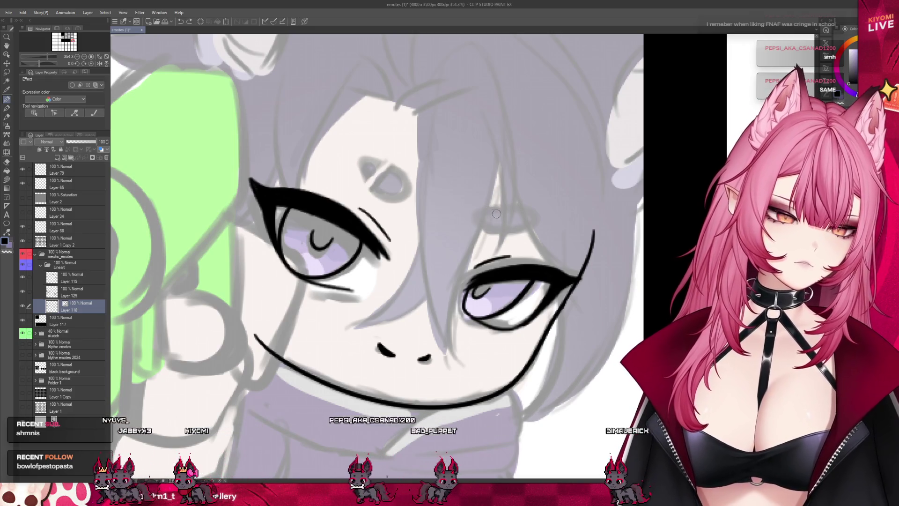
pyautogui.moveTo(503, 229); pyautogui.dragTo(519, 214)
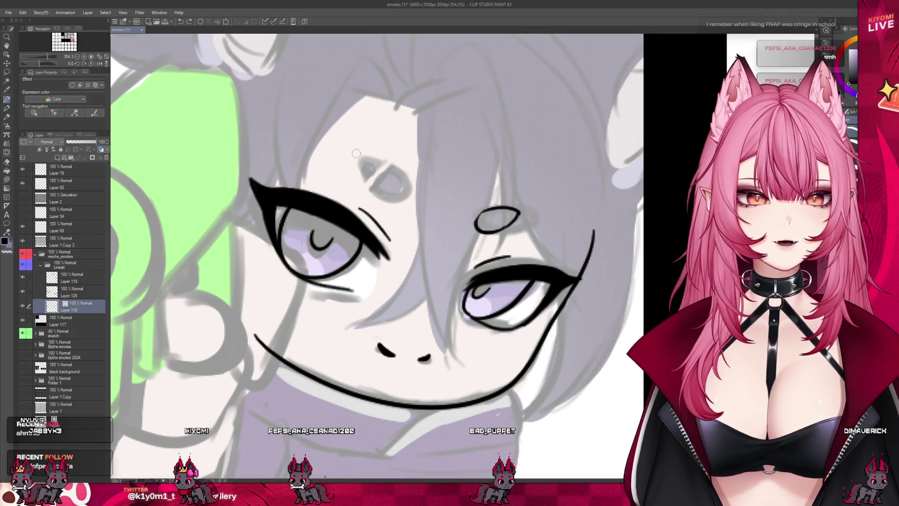
pyautogui.moveTo(403, 195); pyautogui.dragTo(374, 166)
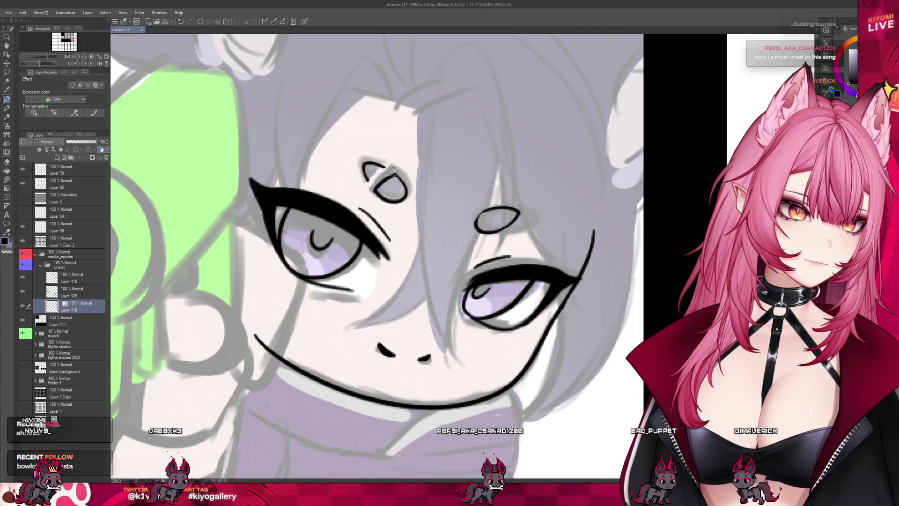
pyautogui.moveTo(373, 182); pyautogui.dragTo(385, 168)
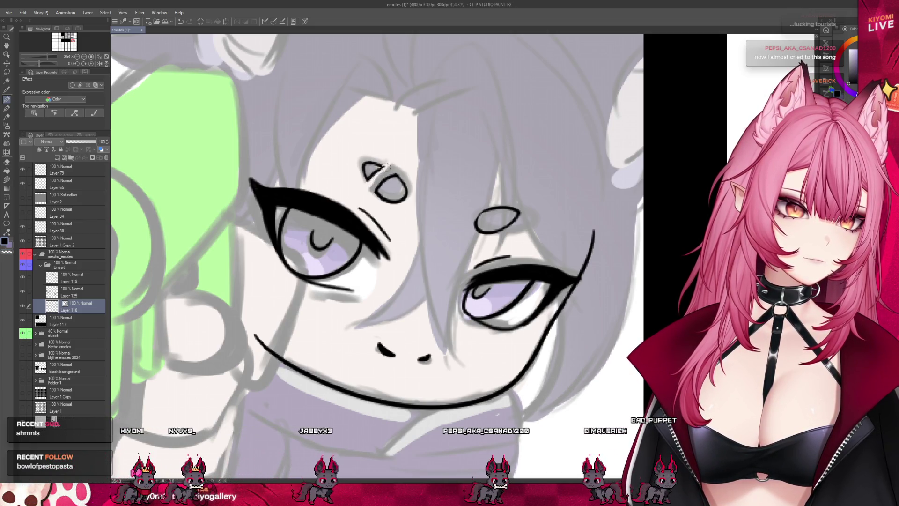
pyautogui.scroll(-8, 479, 296)
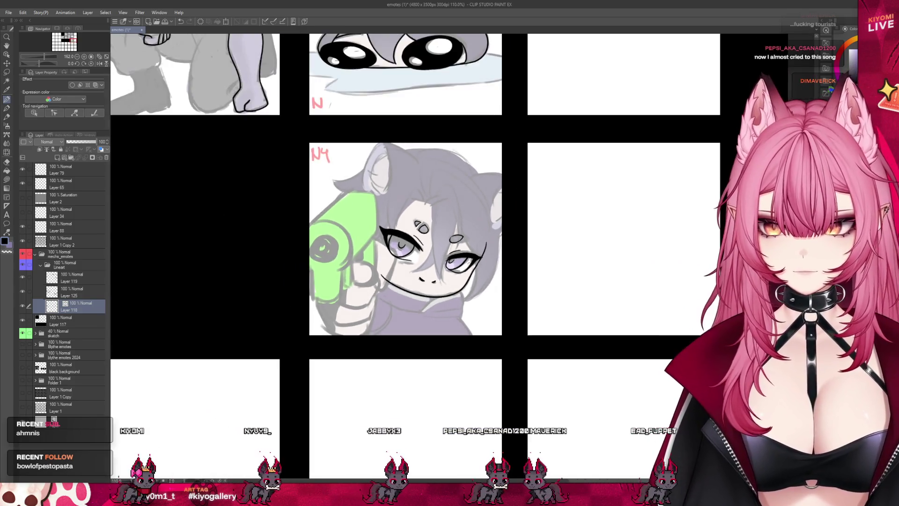
# Zoom out and hide the sketch folder so only the black lineart shows on every emote.
pyautogui.scroll(-2, 479, 297)
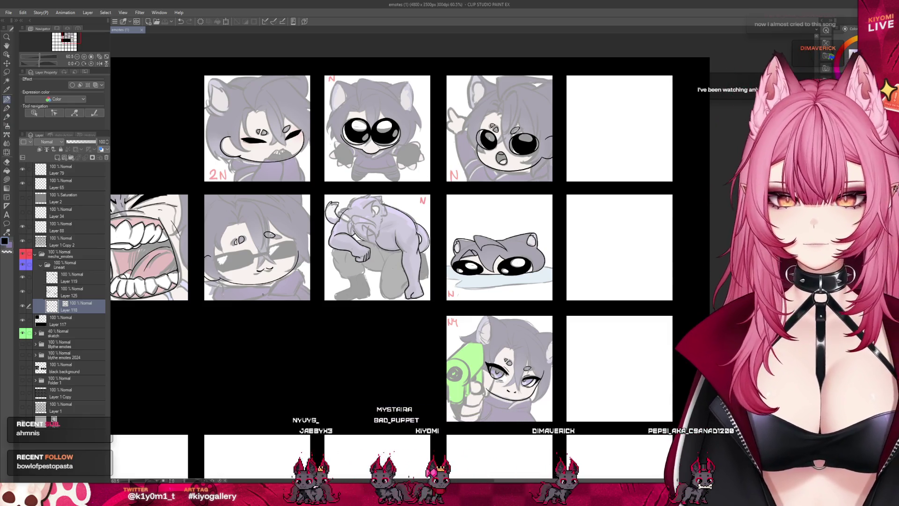
pyautogui.click(25, 334)
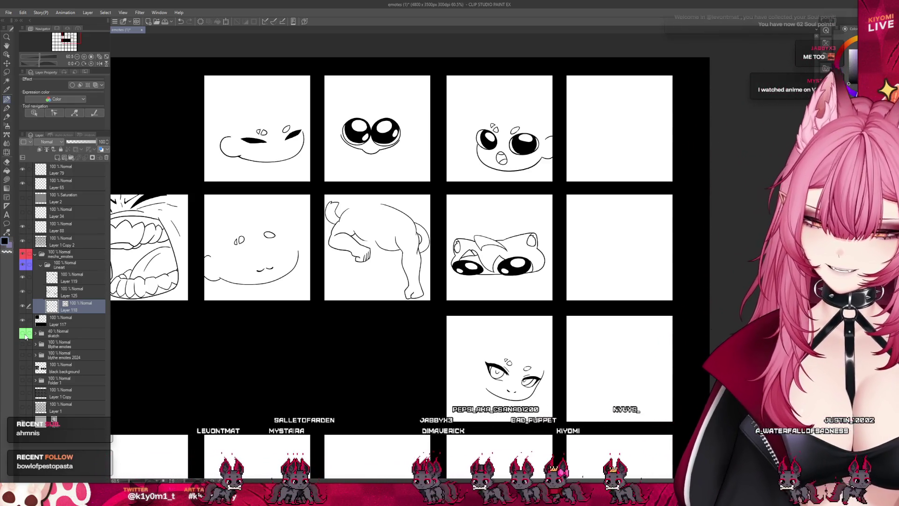
pyautogui.scroll(-3, 409, 262)
pyautogui.scroll(2, 409, 262)
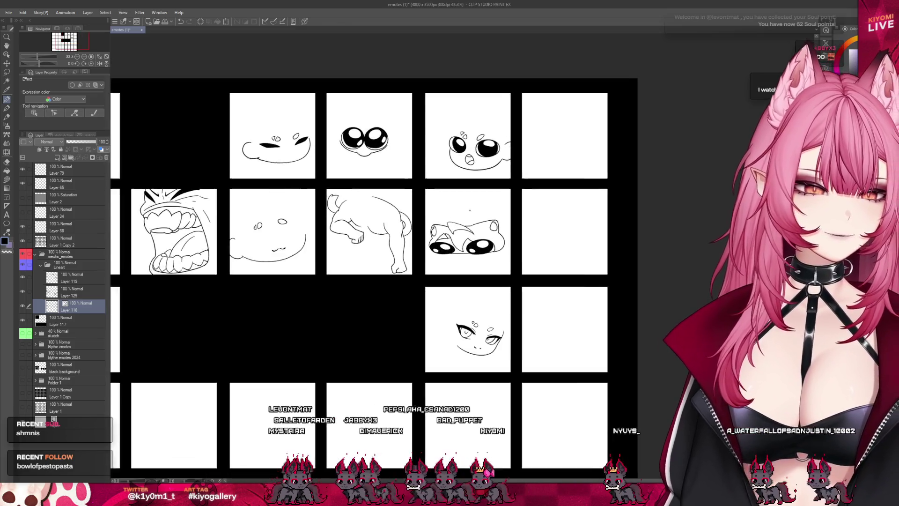
pyautogui.scroll(-2, 457, 238)
pyautogui.scroll(5, 458, 239)
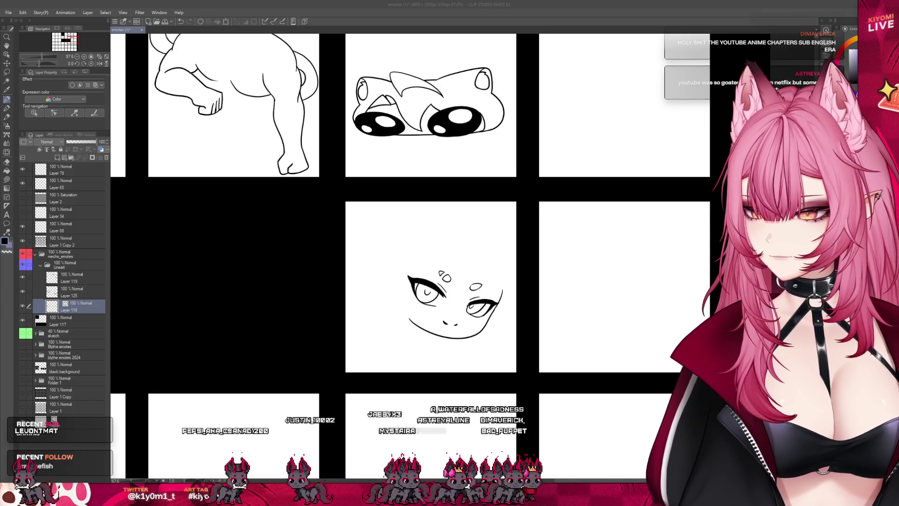
pyautogui.scroll(2, 416, 262)
pyautogui.scroll(4, 462, 288)
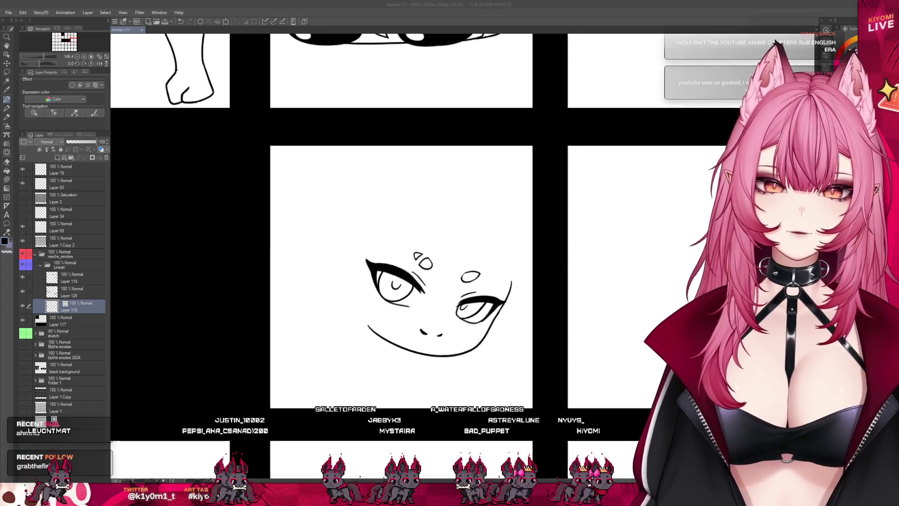
pyautogui.click(65, 296)
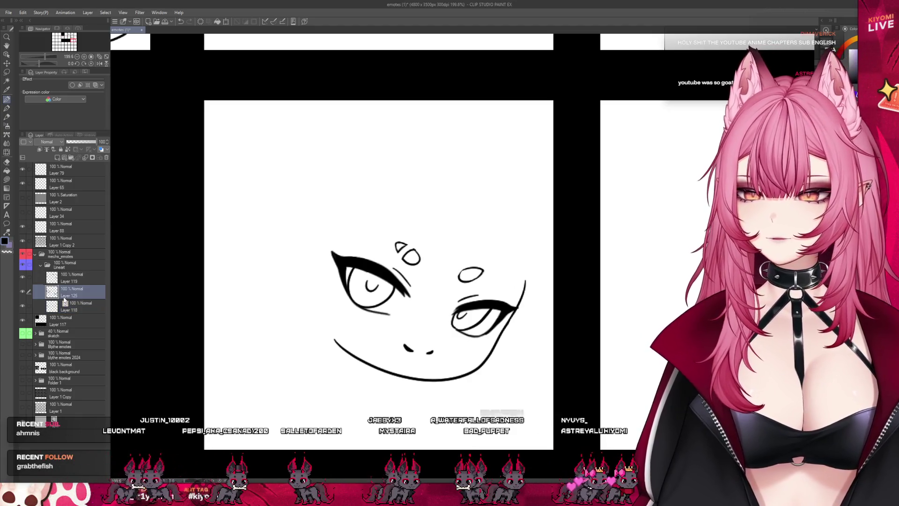
pyautogui.click(61, 278)
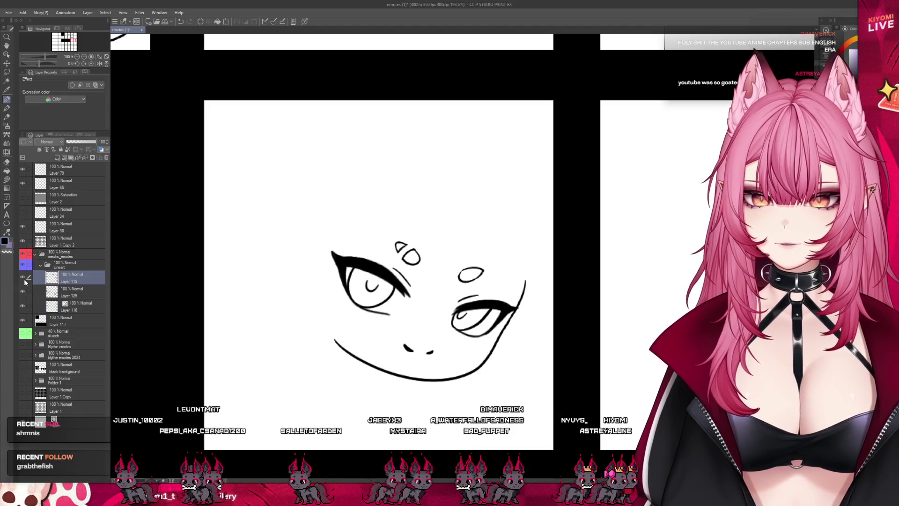
pyautogui.scroll(2, 476, 294)
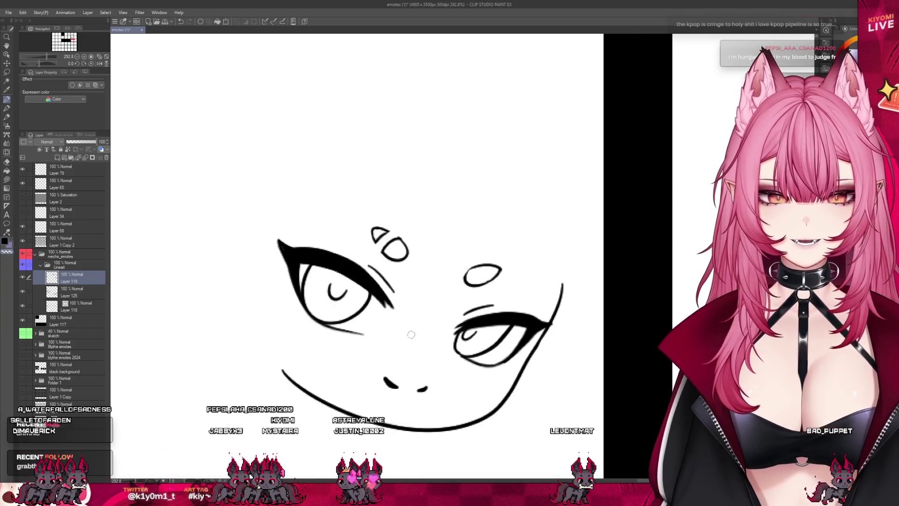
pyautogui.scroll(-7, 440, 326)
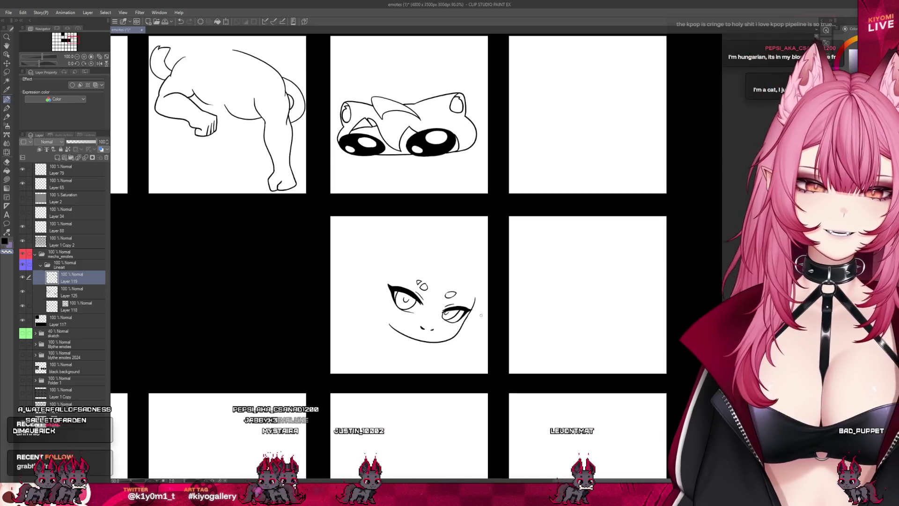
# Save the emote sheet.
pyautogui.scroll(-6, 488, 296)
pyautogui.scroll(3, 438, 272)
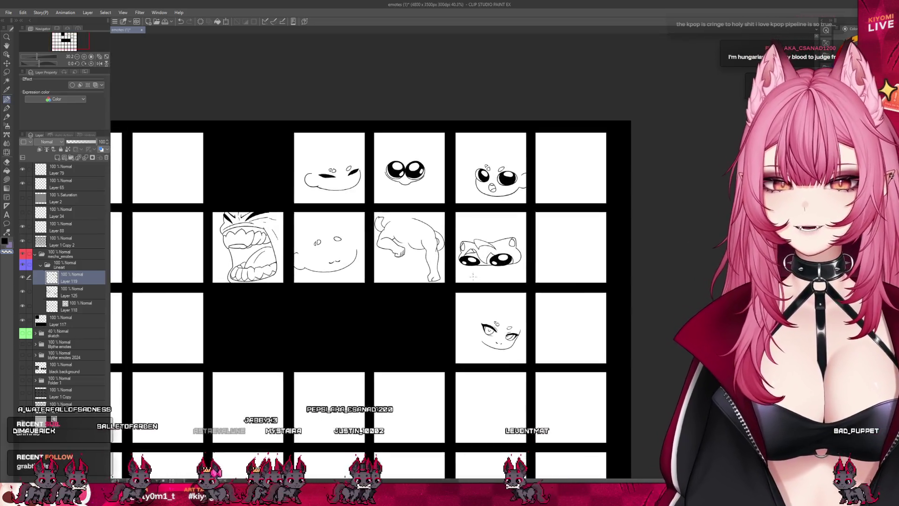
pyautogui.hotkey('ctrl', 's')
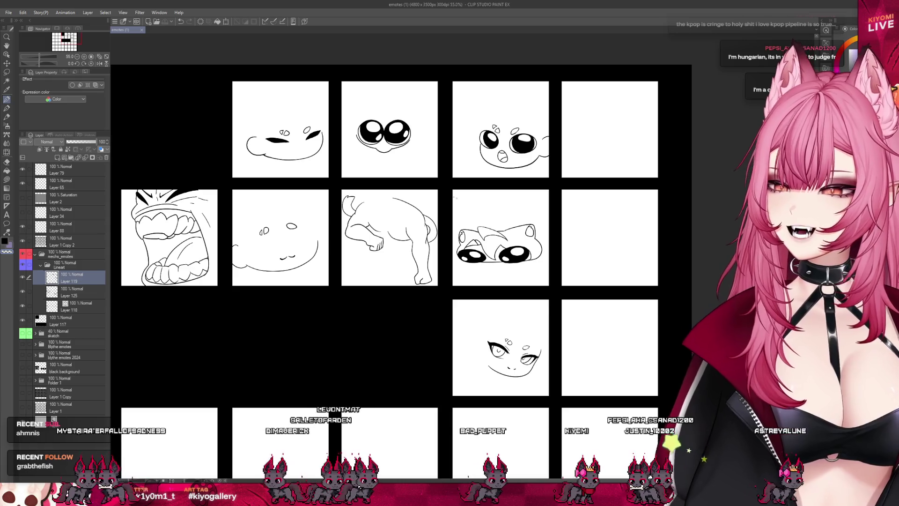
# Add a new empty raster layer above Layer 119 in the lineart folder.
pyautogui.scroll(3, 505, 187)
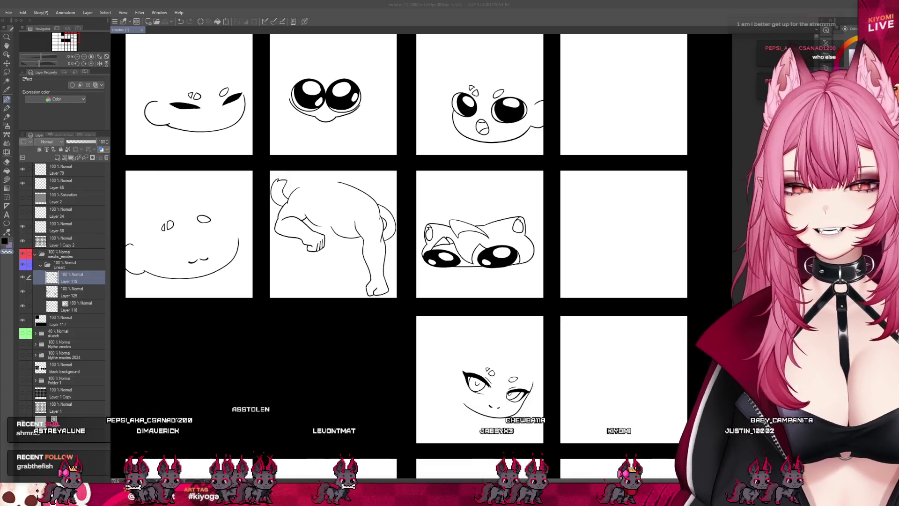
pyautogui.scroll(-3, 398, 257)
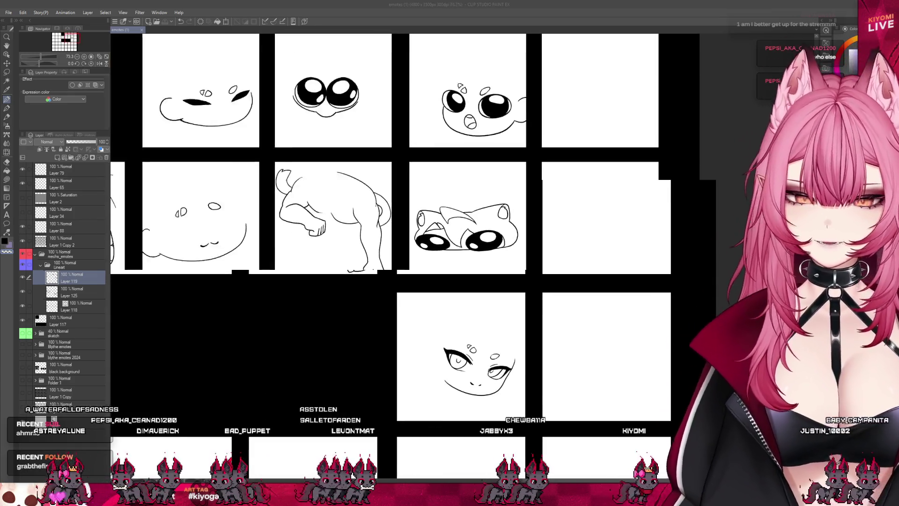
pyautogui.scroll(1, 210, 211)
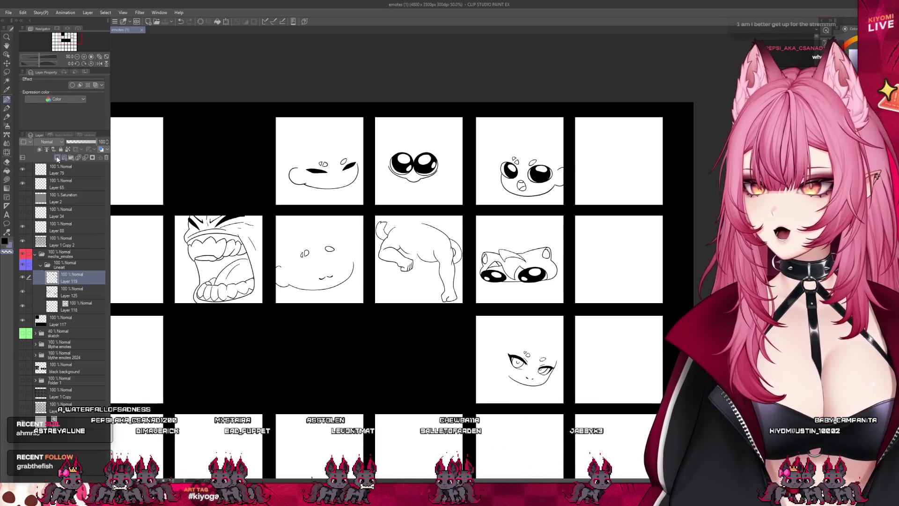
pyautogui.click(57, 158)
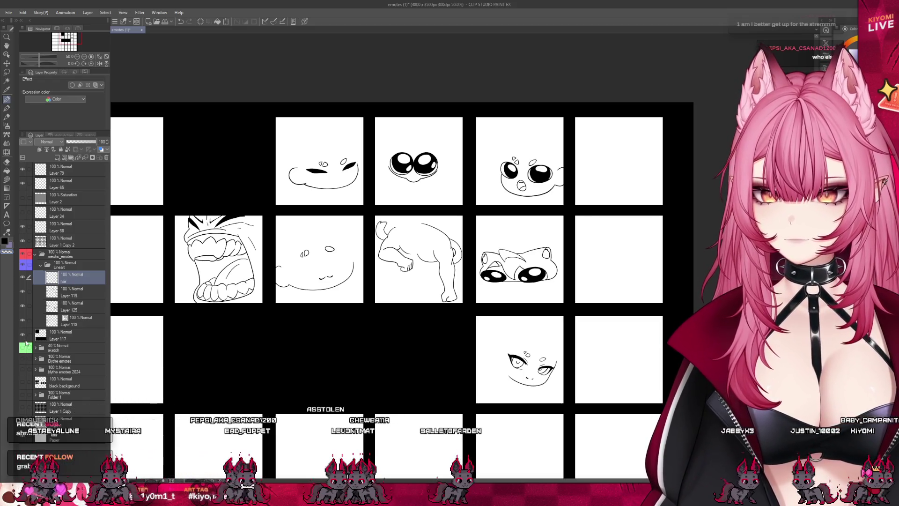
# Show the coloured sketches beneath the linework and zoom in on the 2N emote, keeping the har layer.
pyautogui.click(22, 347)
pyautogui.scroll(5, 156, 275)
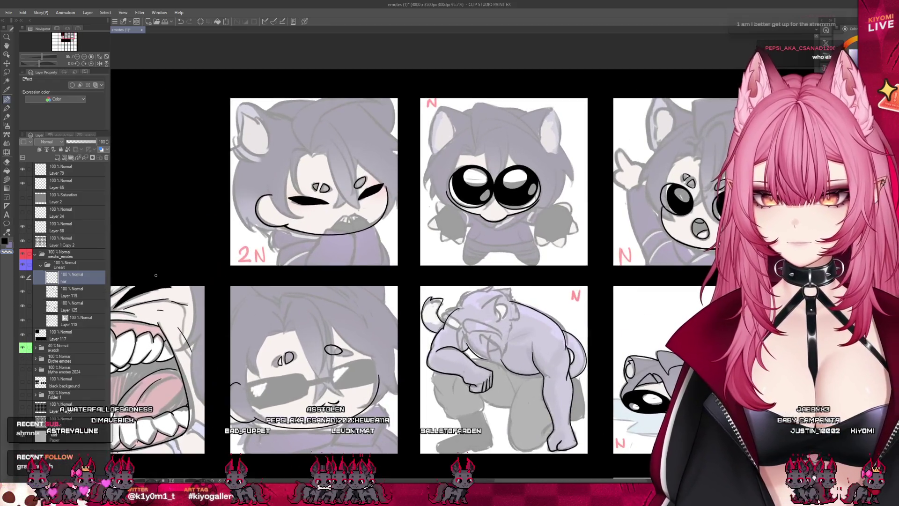
pyautogui.scroll(2, 156, 275)
pyautogui.hotkey('ctrl', 'z')
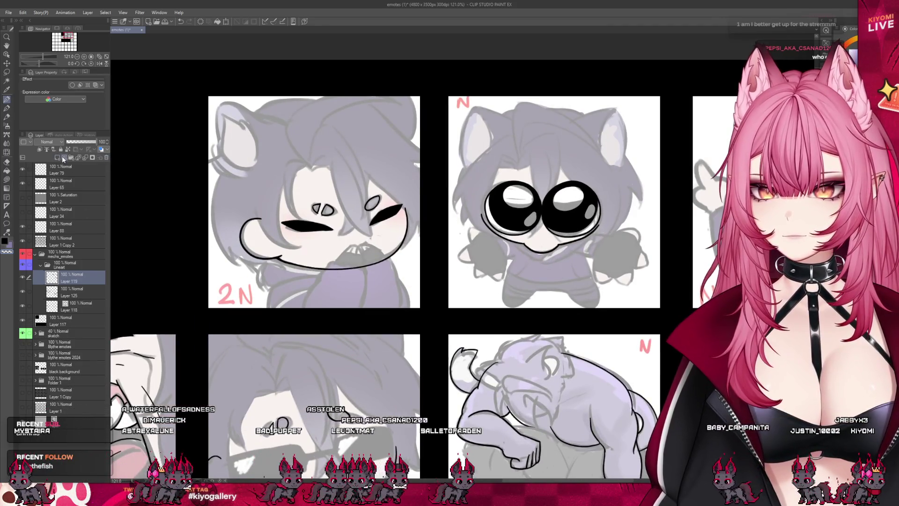
pyautogui.hotkey('ctrl', 'y')
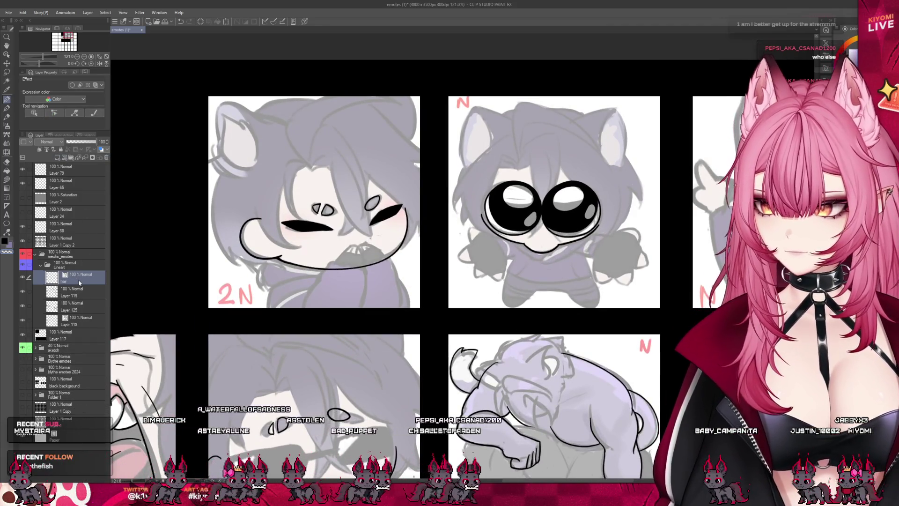
pyautogui.scroll(2, 316, 170)
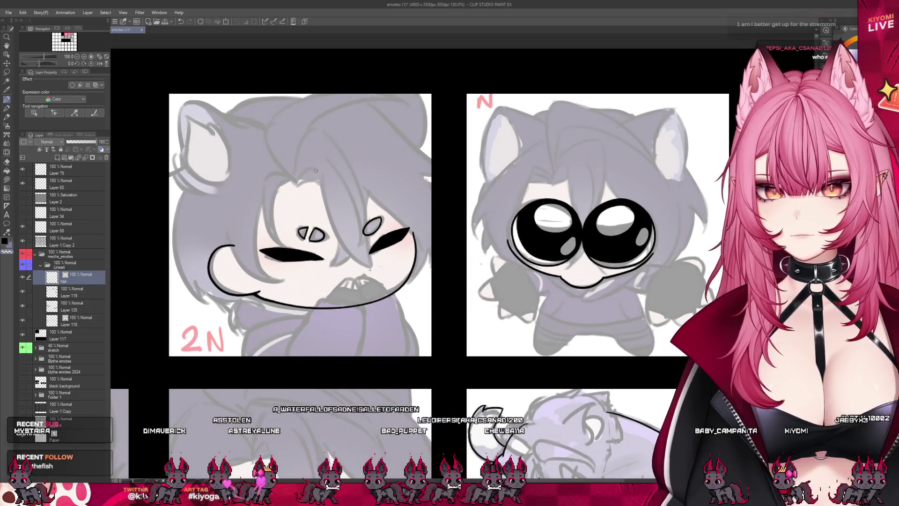
# Ink curving fringe strands down the 2N emote's face, undoing the top-left outline attempts.
pyautogui.moveTo(297, 184)
pyautogui.mouseDown()
pyautogui.moveTo(316, 168)
pyautogui.moveTo(308, 180)
pyautogui.moveTo(287, 176)
pyautogui.mouseUp()
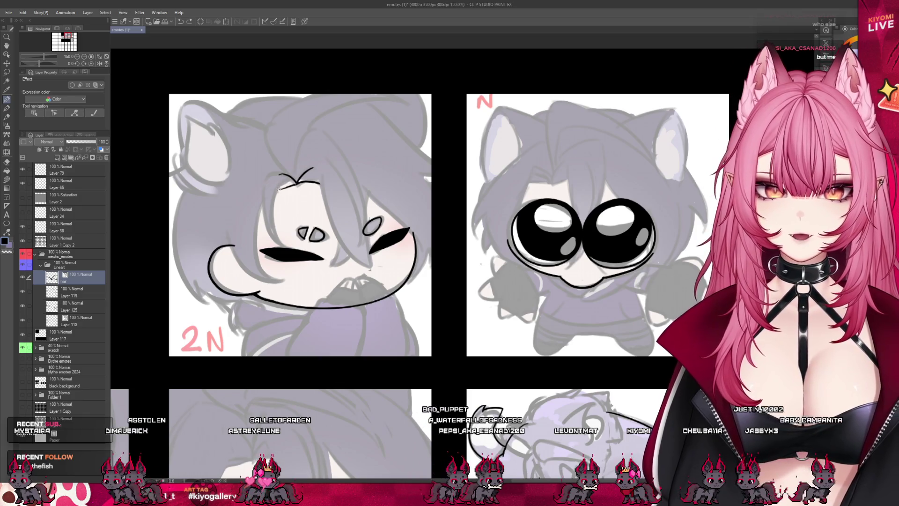
pyautogui.hotkey('ctrl', 'z')
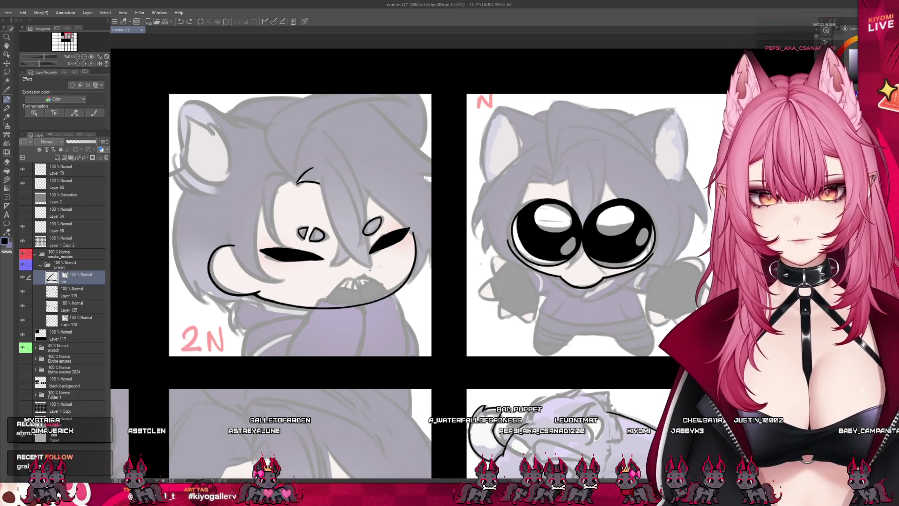
pyautogui.moveTo(281, 190)
pyautogui.mouseDown()
pyautogui.moveTo(295, 184)
pyautogui.moveTo(276, 237)
pyautogui.mouseUp()
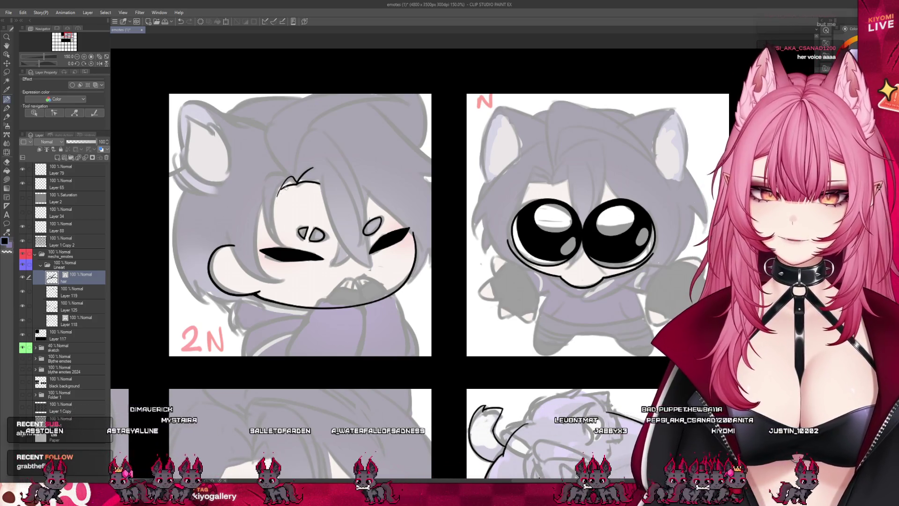
pyautogui.hotkey('ctrl', 'z')
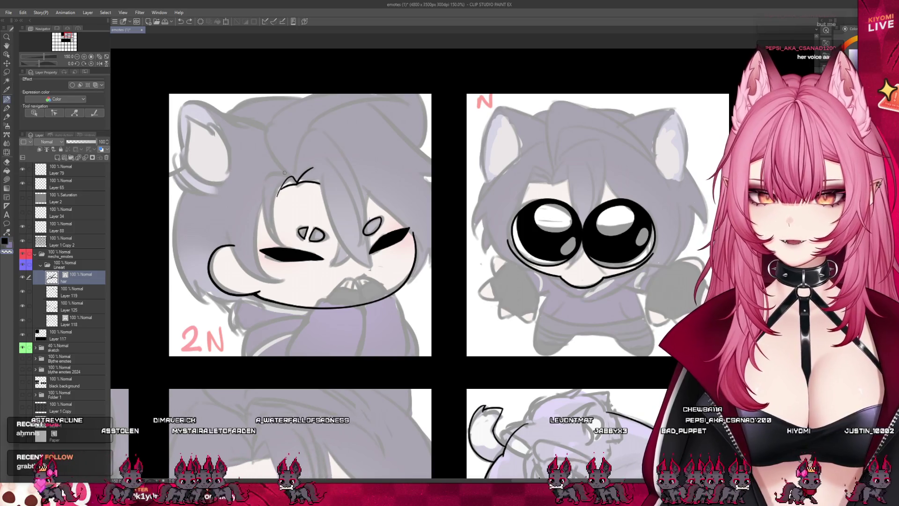
pyautogui.moveTo(283, 183); pyautogui.dragTo(279, 245)
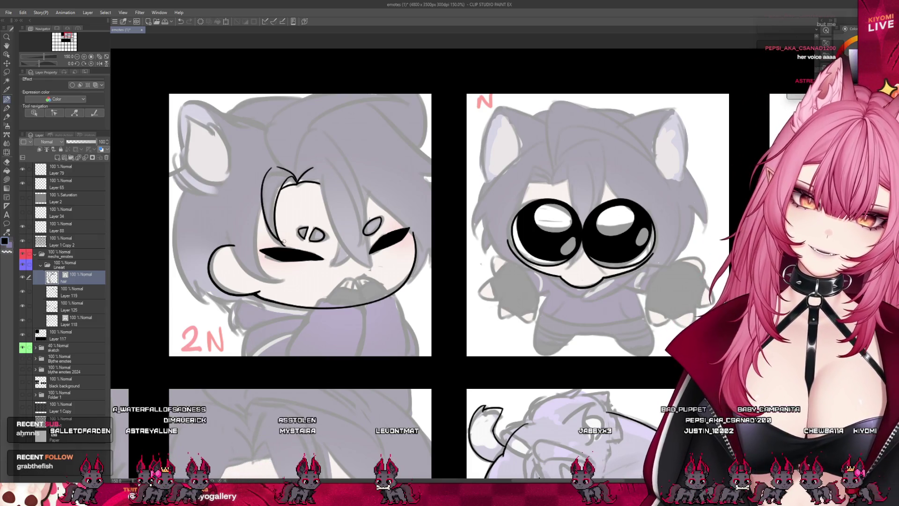
pyautogui.moveTo(271, 166); pyautogui.dragTo(268, 236)
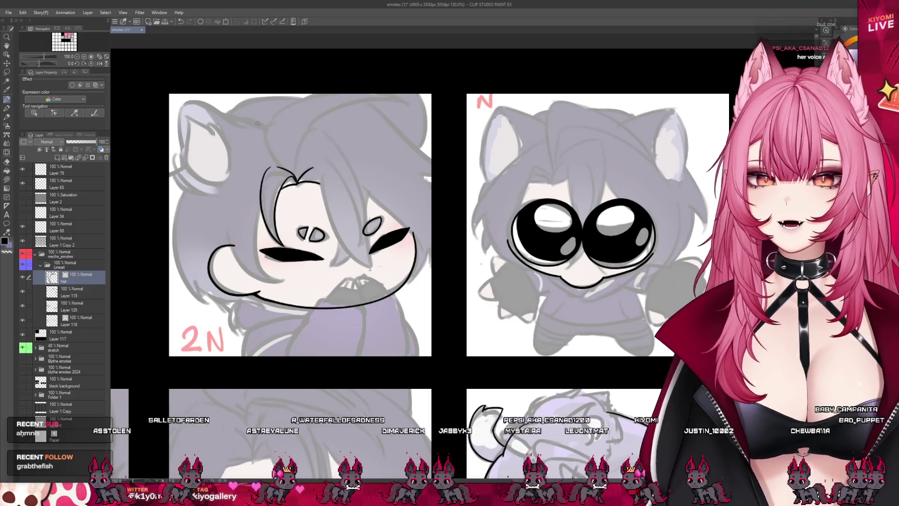
pyautogui.moveTo(268, 128)
pyautogui.mouseDown()
pyautogui.moveTo(190, 105)
pyautogui.moveTo(176, 145)
pyautogui.moveTo(208, 201)
pyautogui.mouseUp()
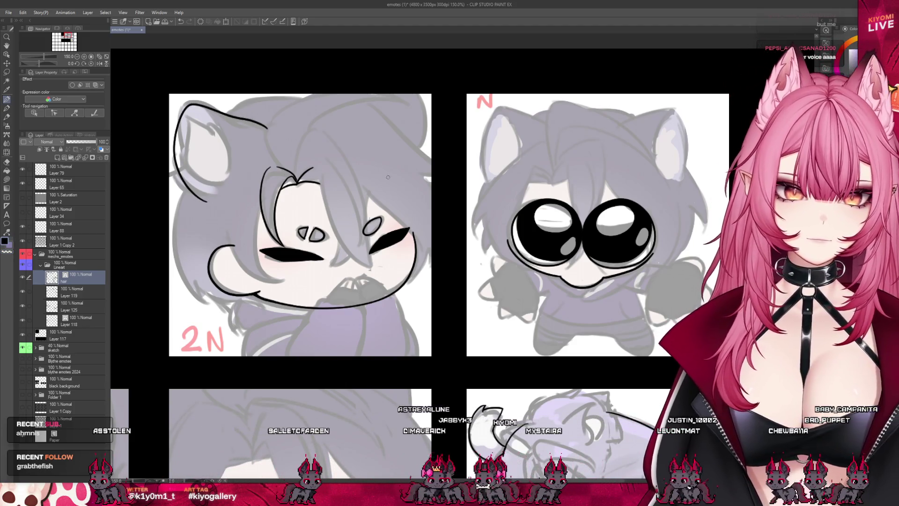
pyautogui.hotkey('ctrl', 'z')
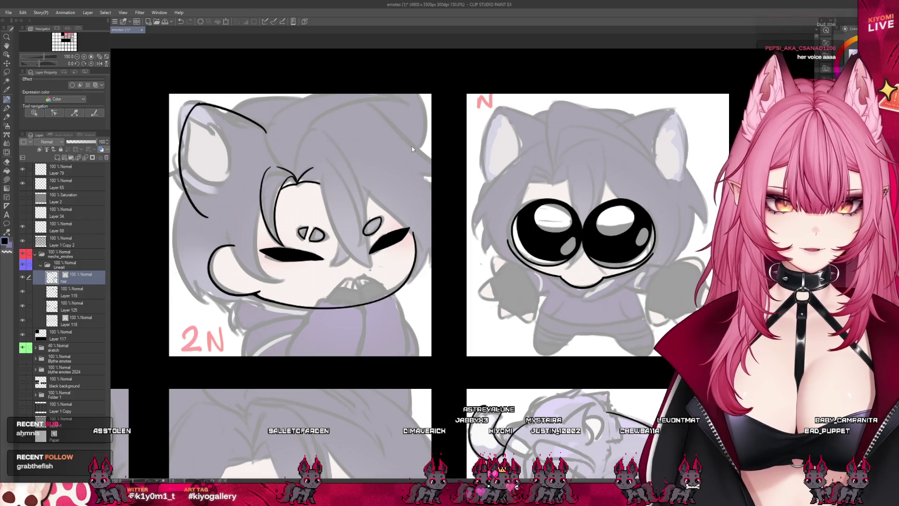
pyautogui.moveTo(220, 103); pyautogui.dragTo(185, 99)
pyautogui.hotkey('ctrl', 'z')
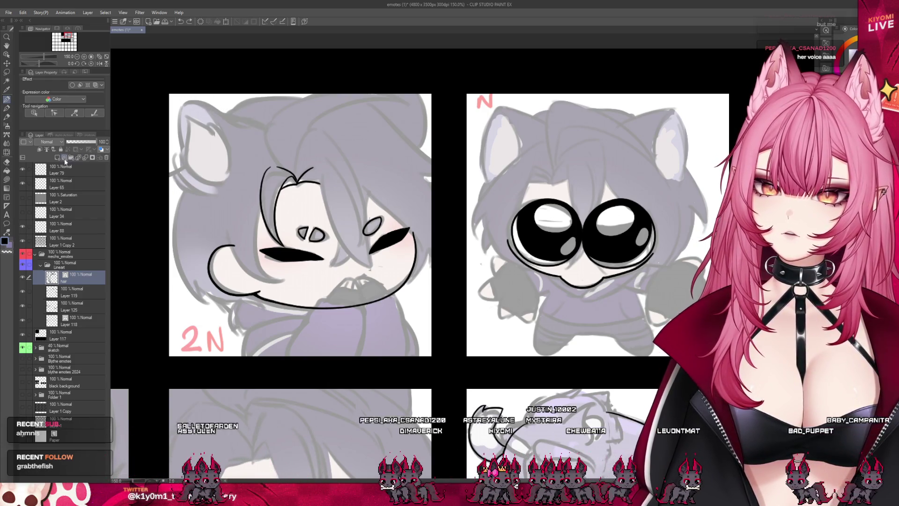
# Add a new layer above the hair layer and name it 'ears'.
pyautogui.hotkey('ctrl', 'shift', 'n')
pyautogui.doubleClick(90, 270)
pyautogui.write('ears')
pyautogui.press('Return')
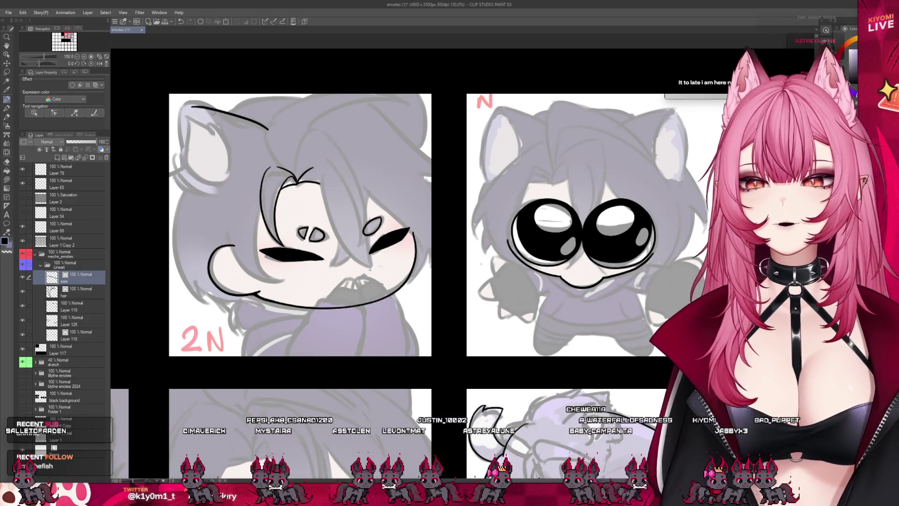
# Try several outline arcs for the 2N emote's left ear, undoing each attempt.
pyautogui.moveTo(268, 131); pyautogui.dragTo(190, 103)
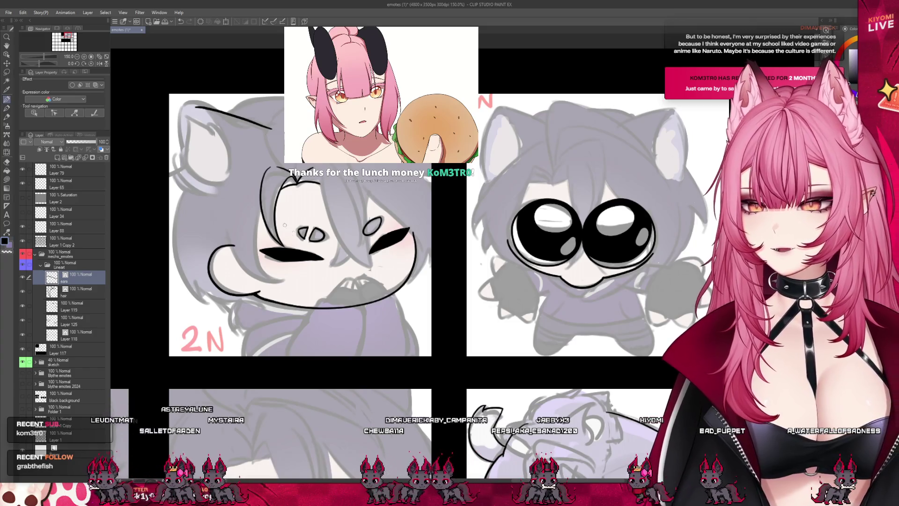
pyautogui.hotkey('ctrl', 'z')
pyautogui.moveTo(267, 133); pyautogui.dragTo(192, 103)
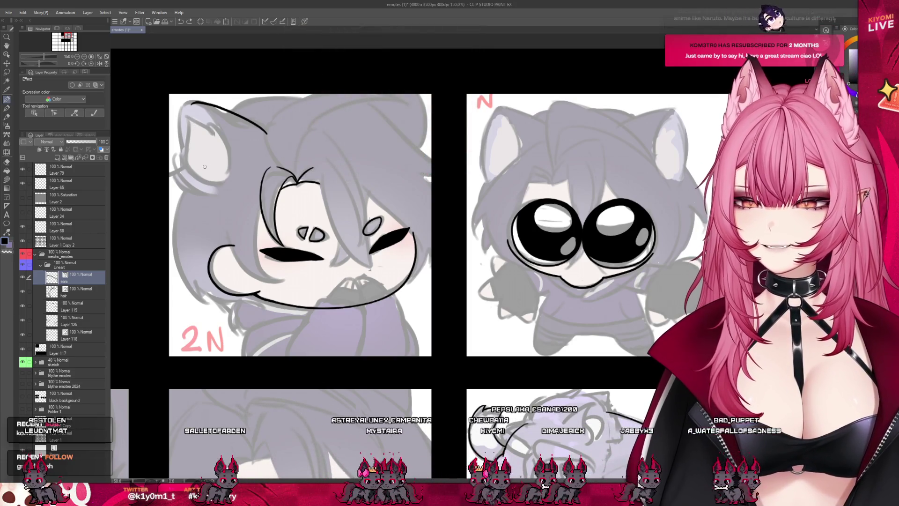
pyautogui.hotkey('ctrl', 'z')
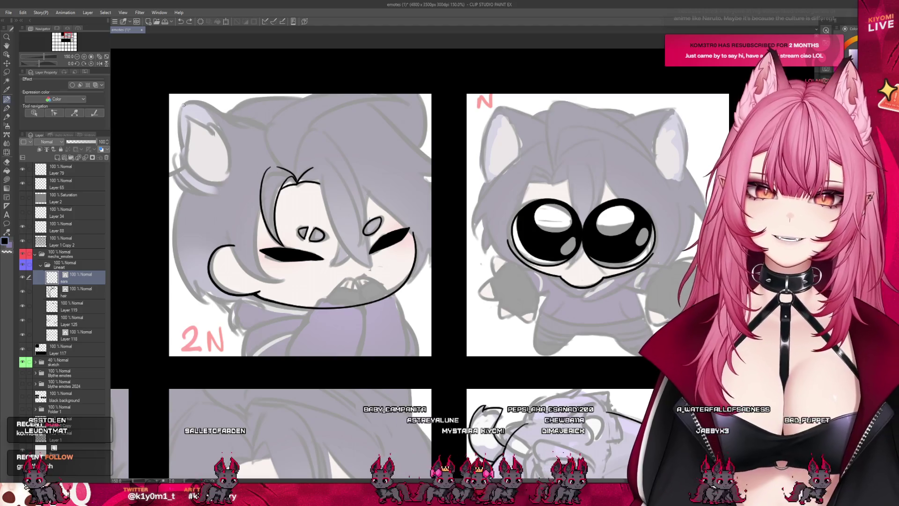
pyautogui.moveTo(179, 102); pyautogui.dragTo(258, 120)
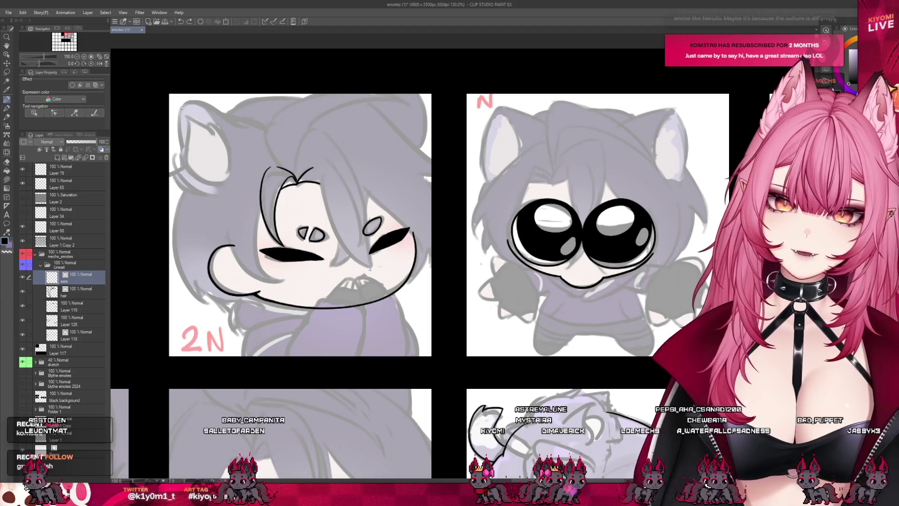
pyautogui.hotkey('ctrl', 'z')
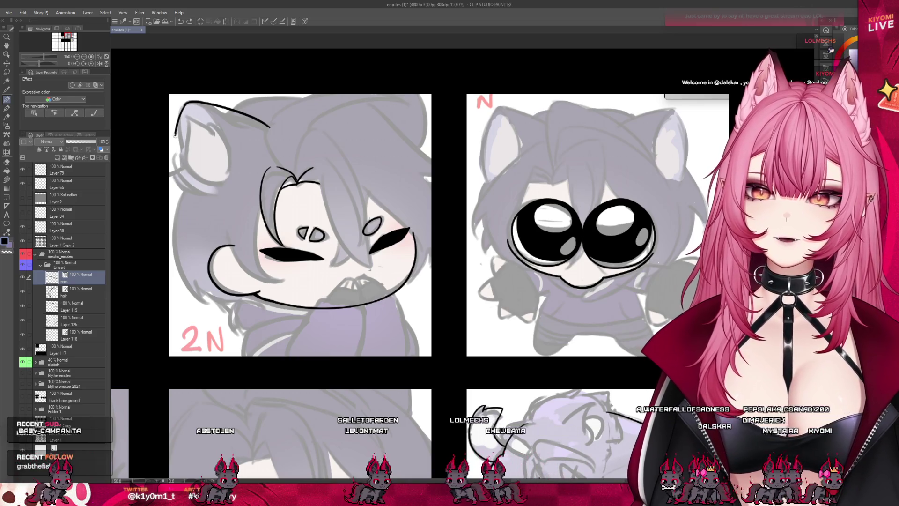
pyautogui.hotkey('ctrl', 'z')
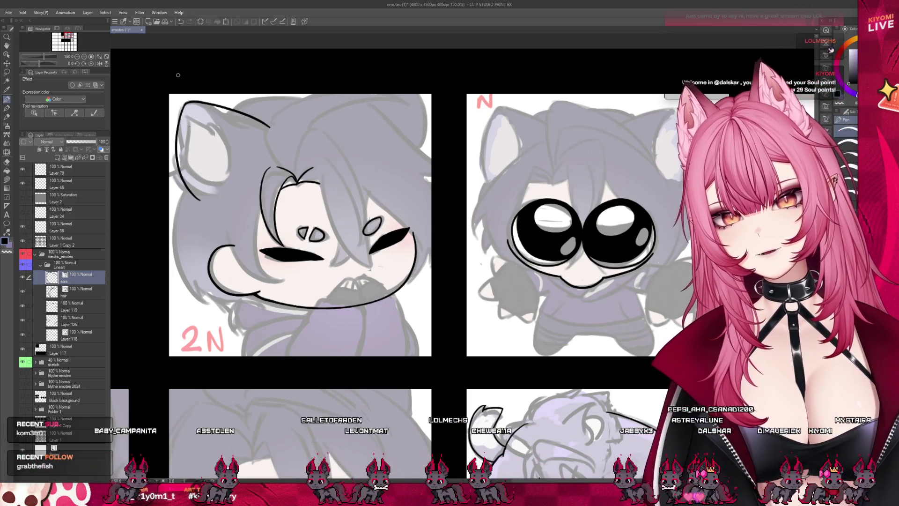
# Erase the old ear outline and ink the ear's outer curve and a longer top edge.
pyautogui.scroll(2, 201, 200)
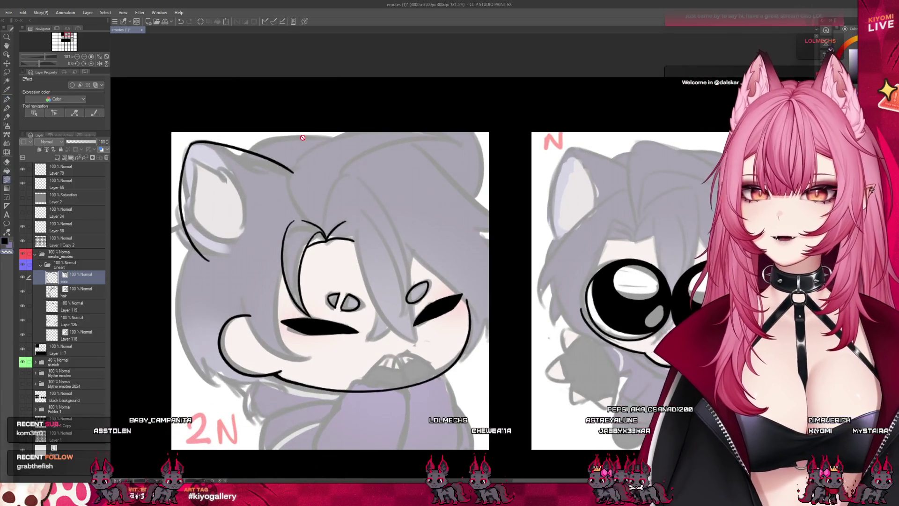
pyautogui.press('e')
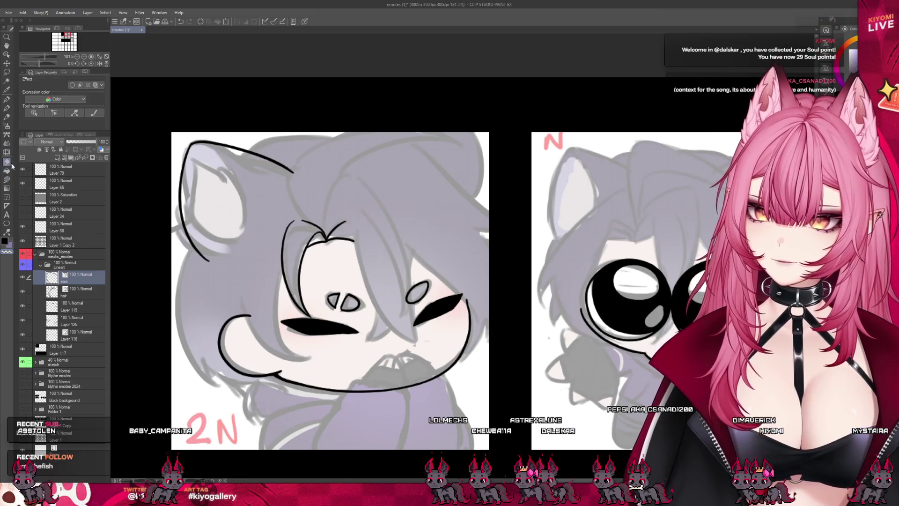
pyautogui.moveTo(245, 182); pyautogui.dragTo(214, 222)
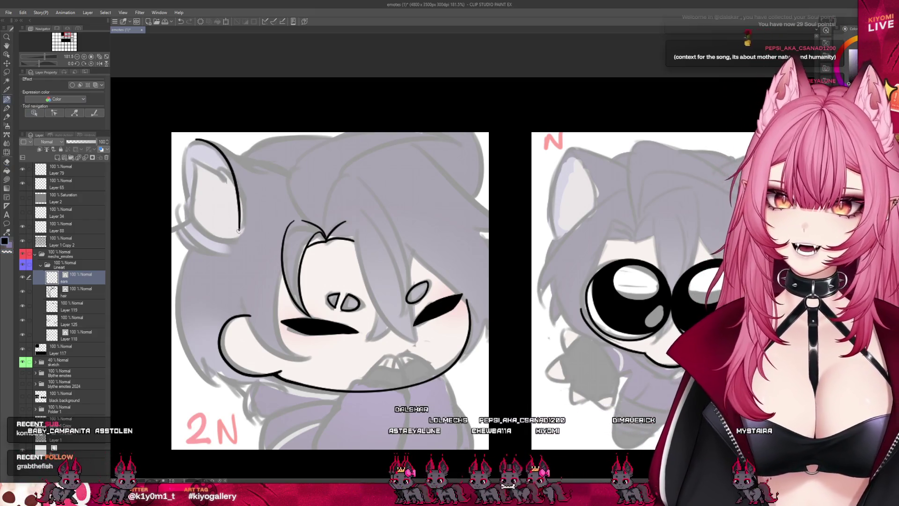
pyautogui.moveTo(193, 146); pyautogui.dragTo(241, 236)
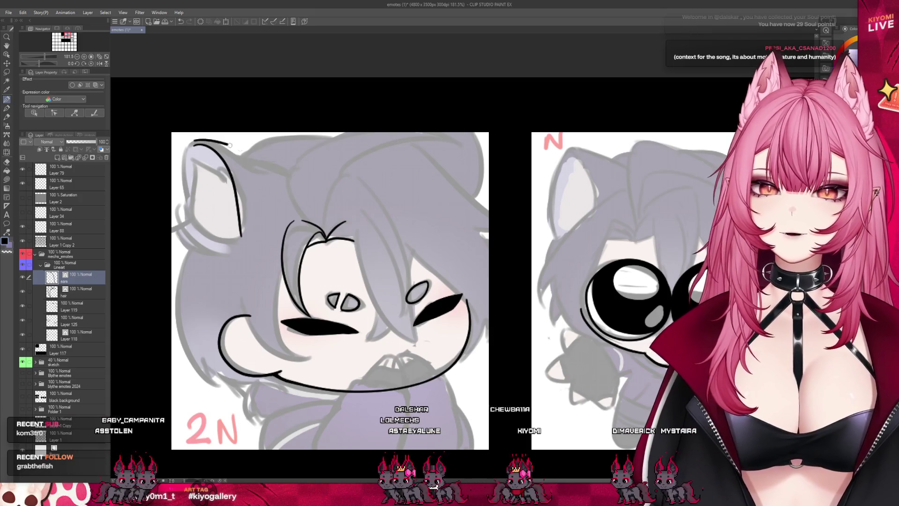
pyautogui.moveTo(190, 151); pyautogui.dragTo(291, 171)
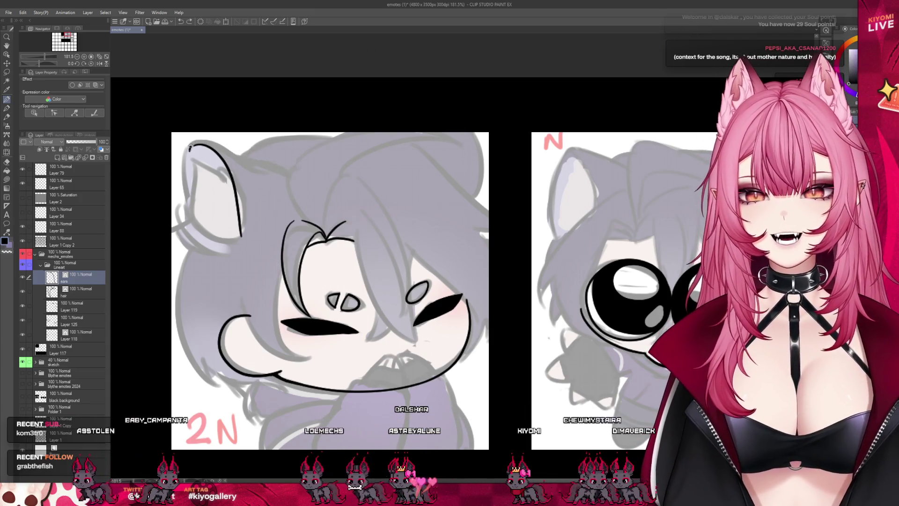
pyautogui.moveTo(191, 149); pyautogui.dragTo(296, 176)
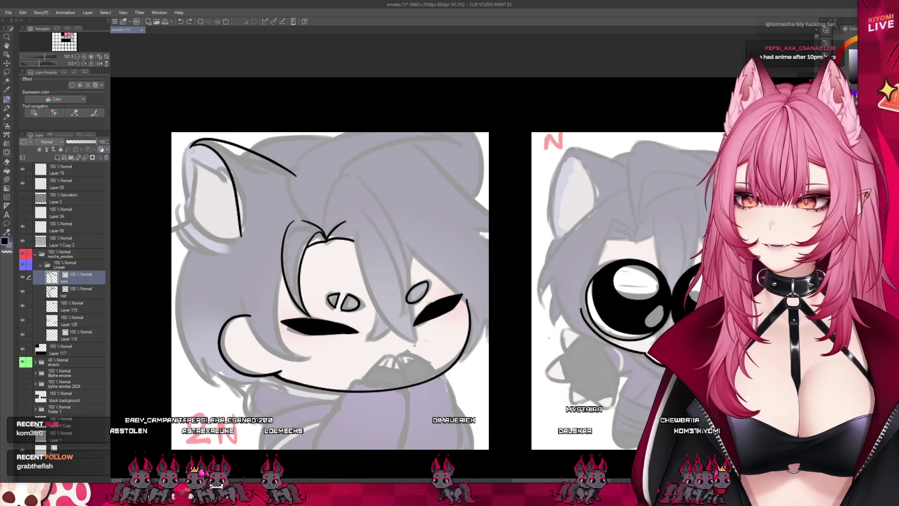
# Redraw the ear's left edge line, then erase the leftover ear outline strokes.
pyautogui.moveTo(192, 150); pyautogui.dragTo(184, 226)
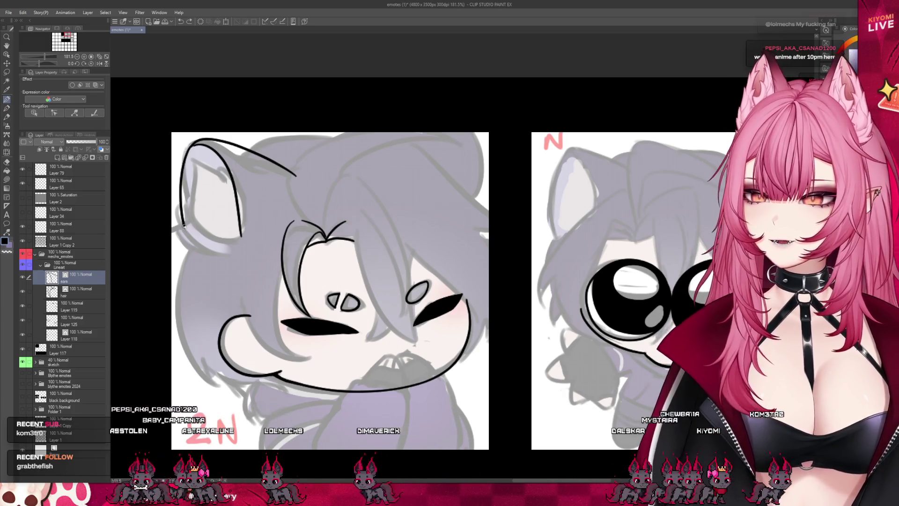
pyautogui.hotkey('ctrl', 'z')
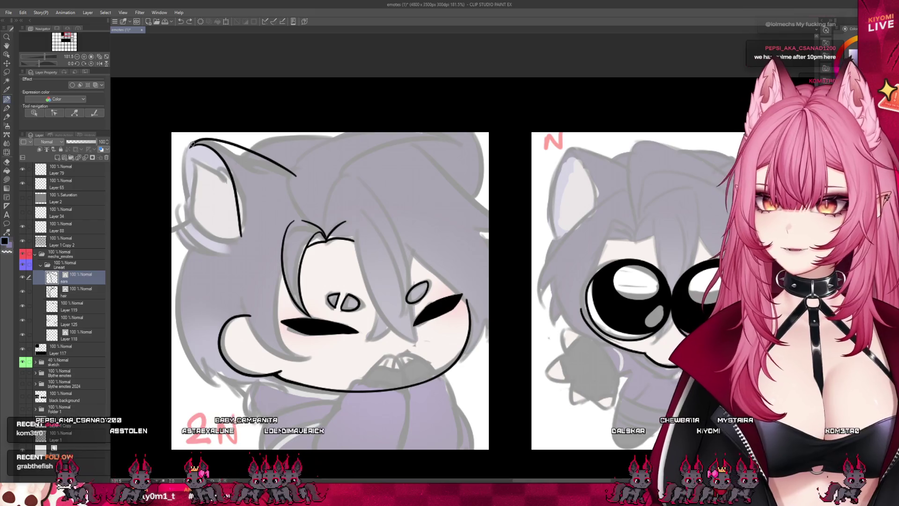
pyautogui.moveTo(192, 145); pyautogui.dragTo(201, 258)
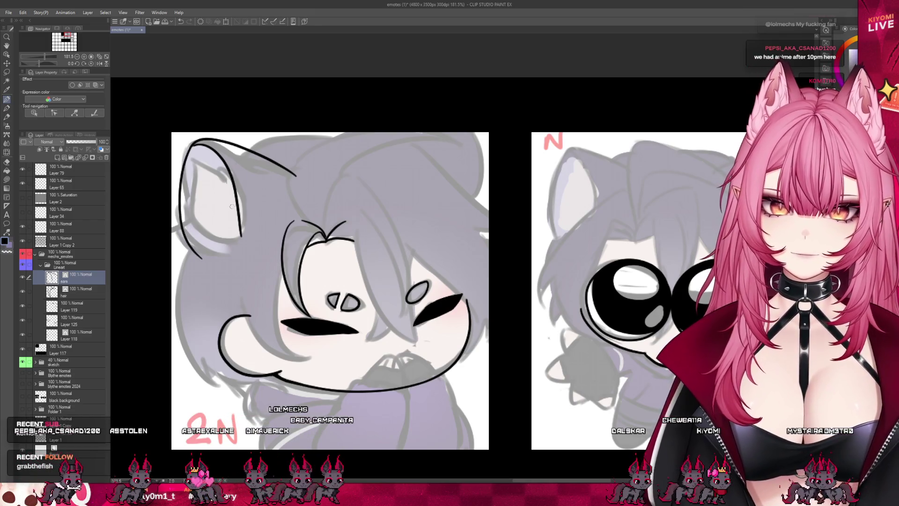
pyautogui.press('e')
pyautogui.click(188, 210)
pyautogui.click(243, 154)
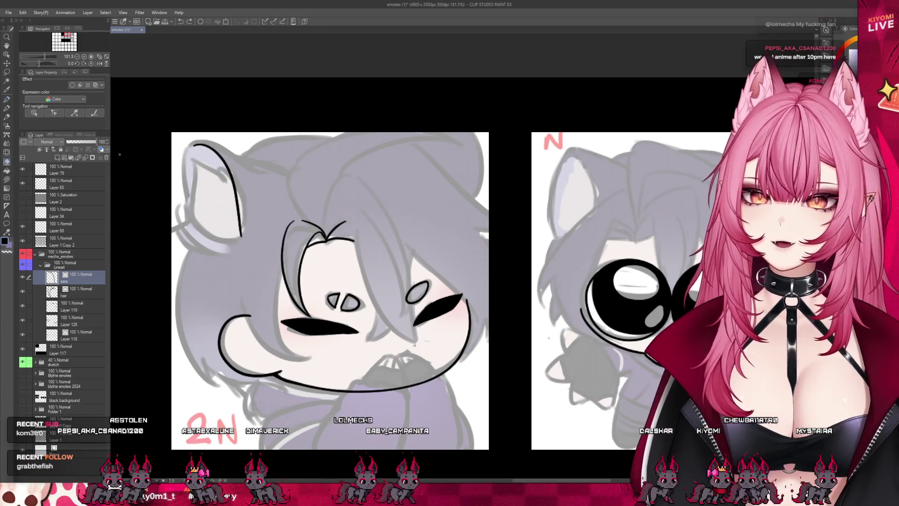
pyautogui.click(223, 185)
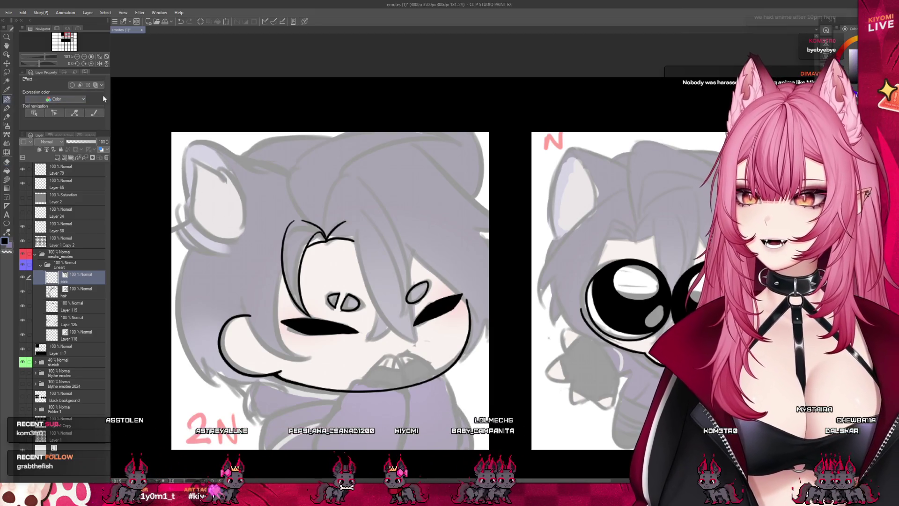
# Ink the extended outer ear outline and the inner-ear curve on the first emote.
pyautogui.press('p')
pyautogui.moveTo(190, 154); pyautogui.dragTo(245, 160)
pyautogui.hotkey('ctrl', 'z')
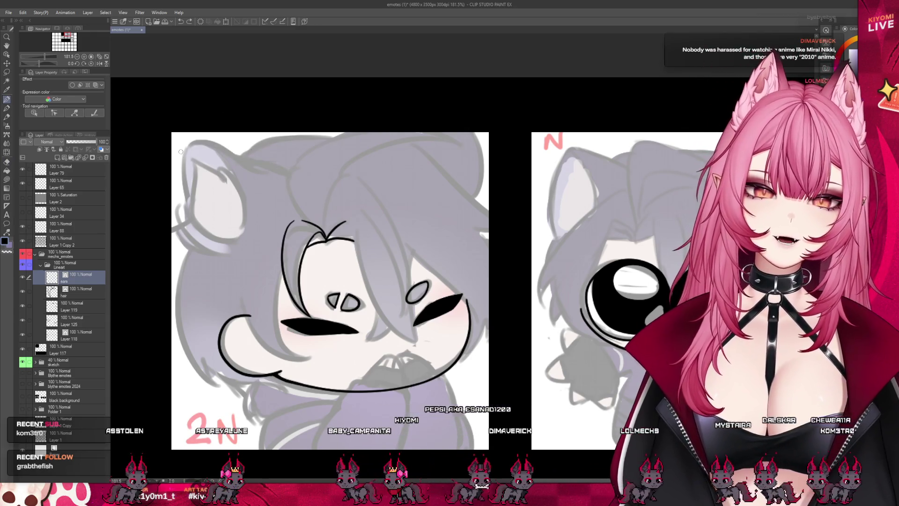
pyautogui.moveTo(189, 150)
pyautogui.mouseDown()
pyautogui.moveTo(265, 162)
pyautogui.moveTo(288, 180)
pyautogui.mouseUp()
pyautogui.hotkey('ctrl', 'z')
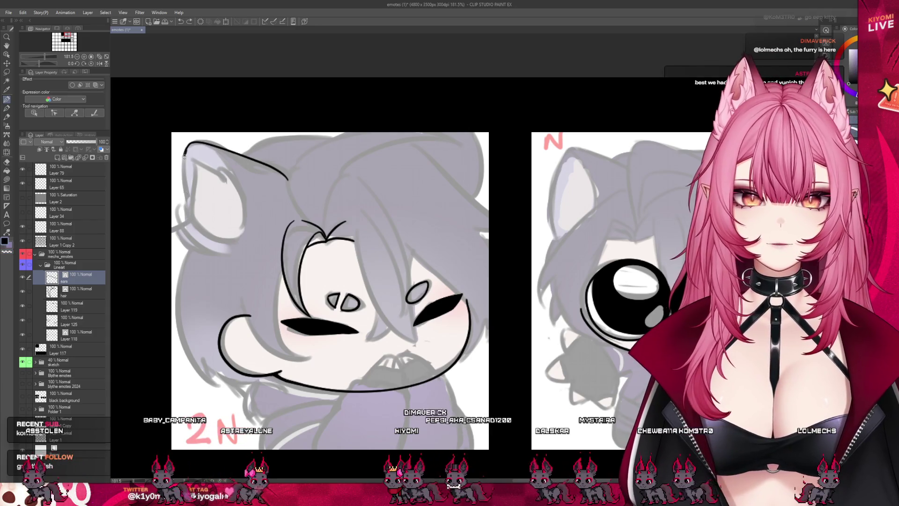
pyautogui.moveTo(189, 148)
pyautogui.mouseDown()
pyautogui.moveTo(182, 158)
pyautogui.moveTo(196, 232)
pyautogui.mouseUp()
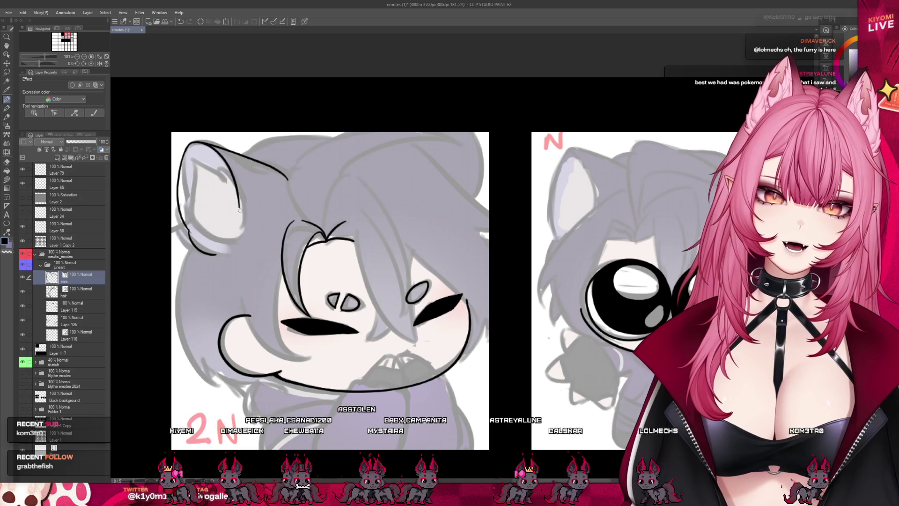
pyautogui.moveTo(201, 145); pyautogui.dragTo(241, 231)
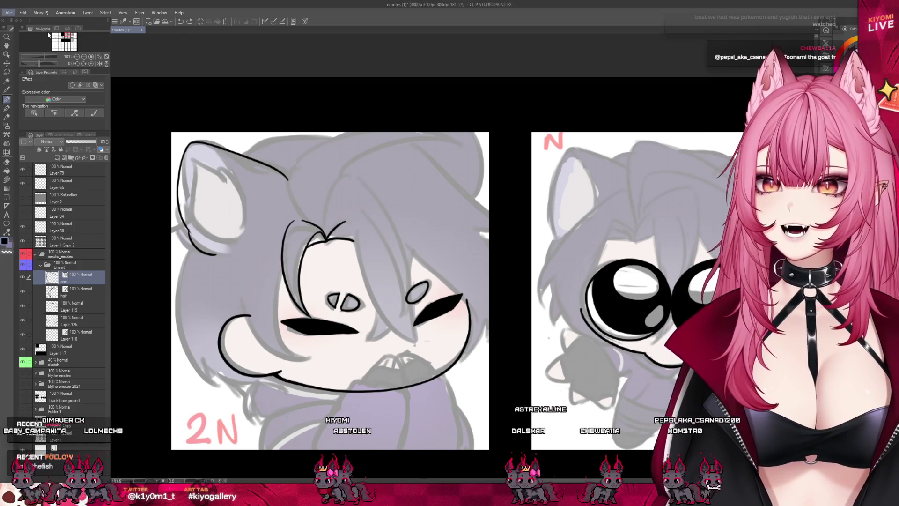
pyautogui.hotkey('ctrl', 'alt', 'shift', 'v')
pyautogui.scroll(2, 432, 193)
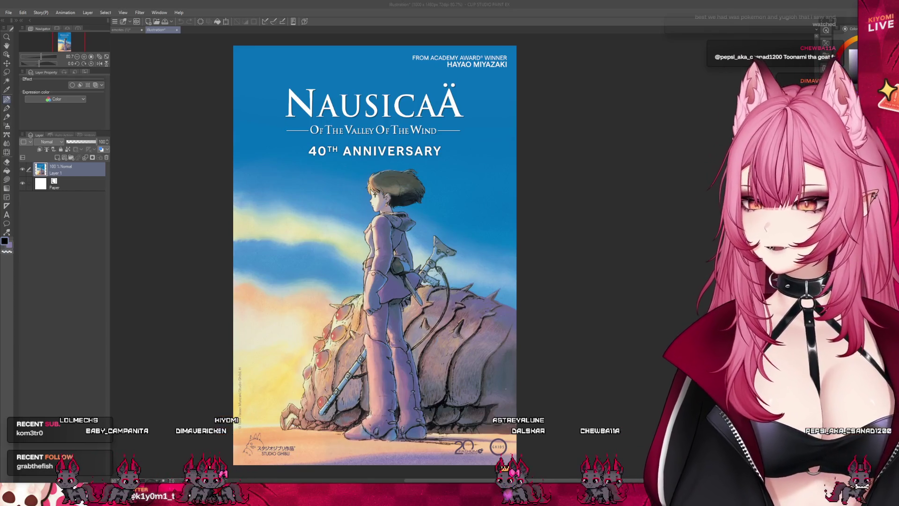
pyautogui.scroll(3, 255, 347)
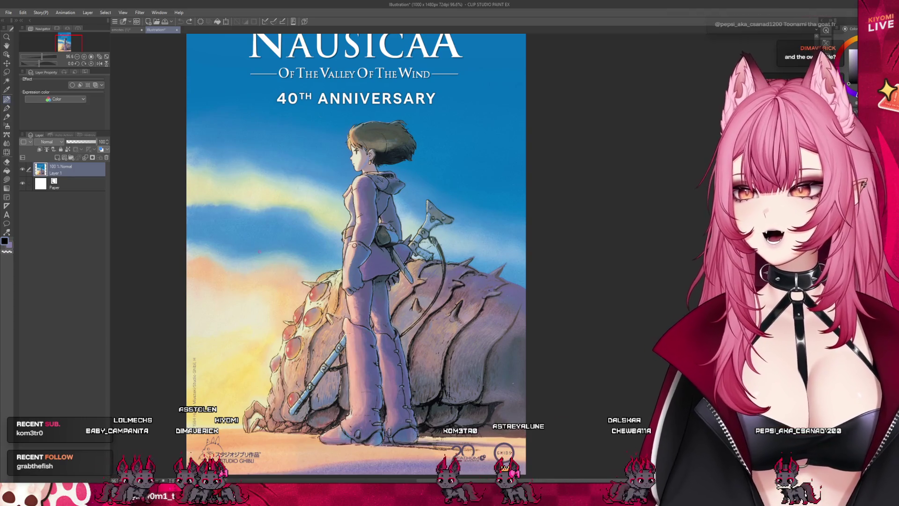
pyautogui.scroll(-3, 305, 295)
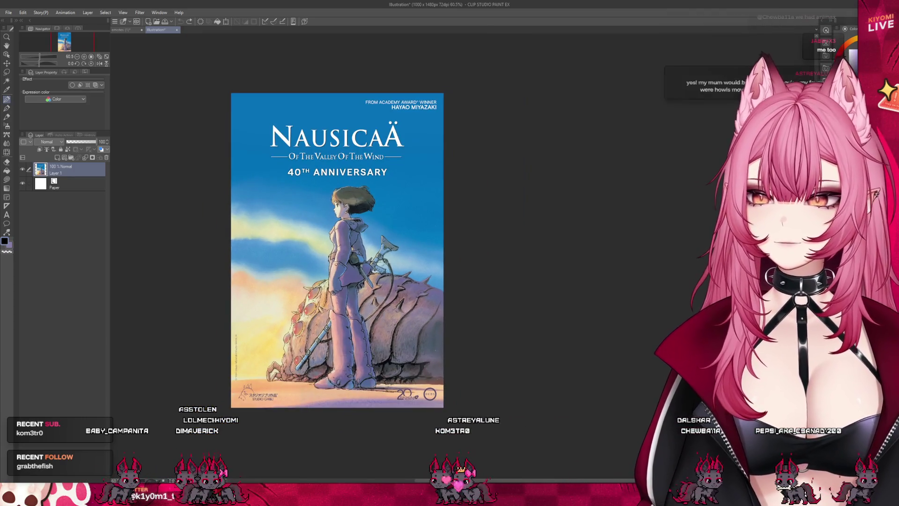
pyautogui.scroll(-1, 350, 253)
pyautogui.scroll(2, 350, 252)
pyautogui.scroll(1, 349, 252)
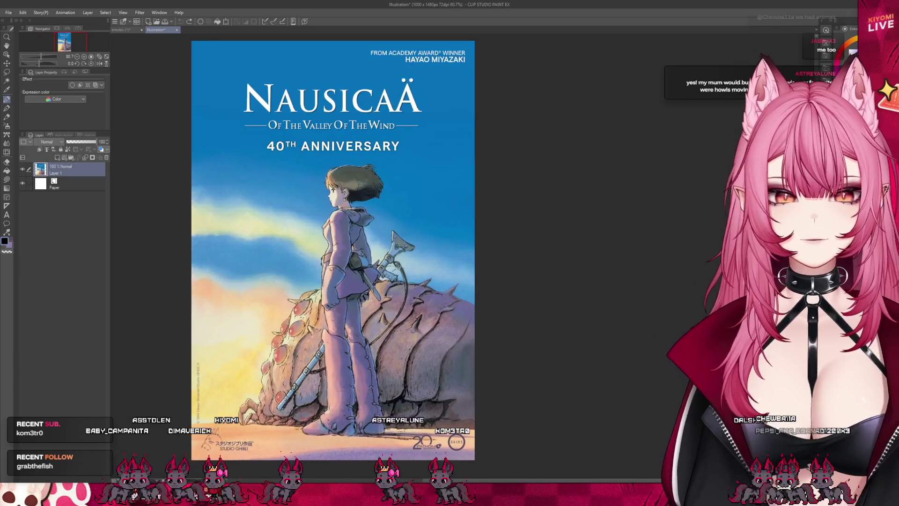
pyautogui.moveTo(220, 255); pyautogui.dragTo(276, 300)
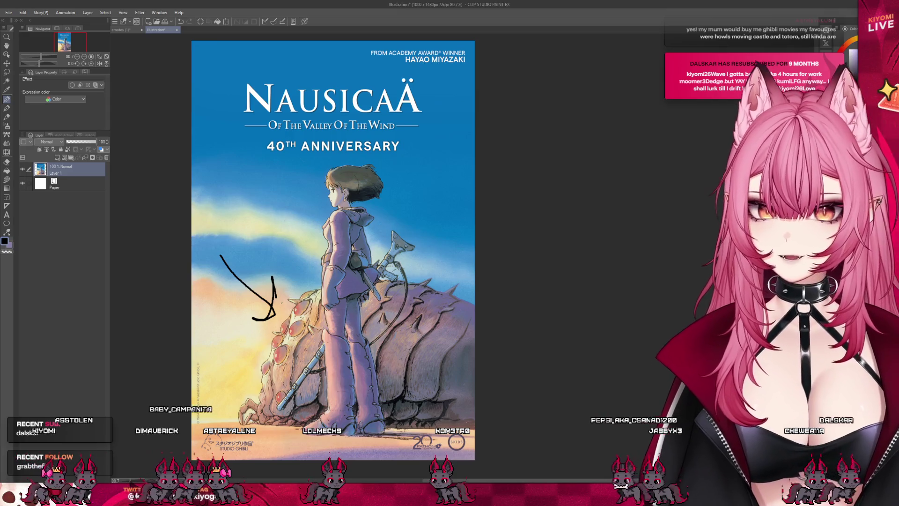
pyautogui.hotkey('ctrl', 'z')
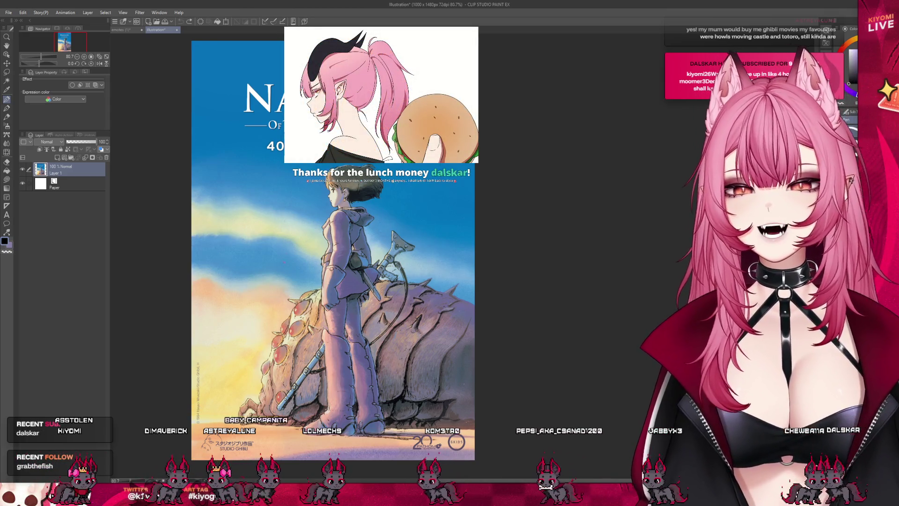
pyautogui.hotkey('ctrl', 'y')
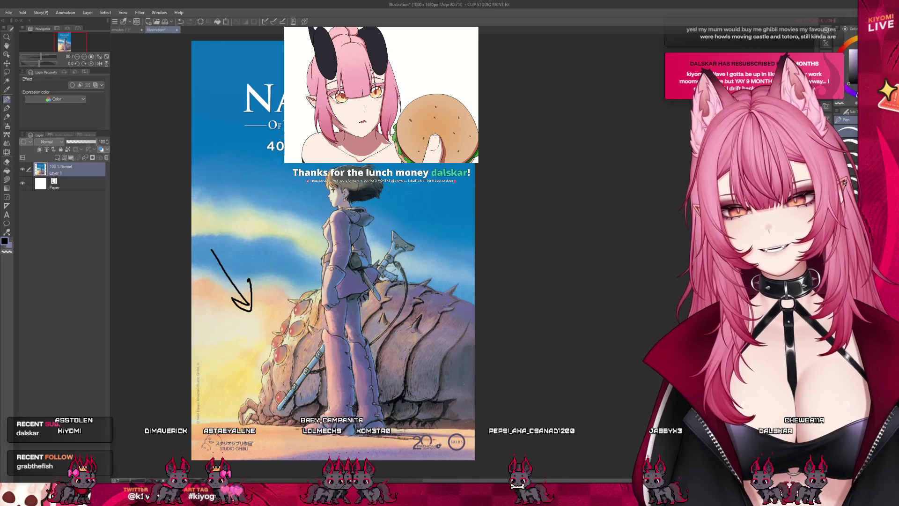
pyautogui.scroll(2, 271, 309)
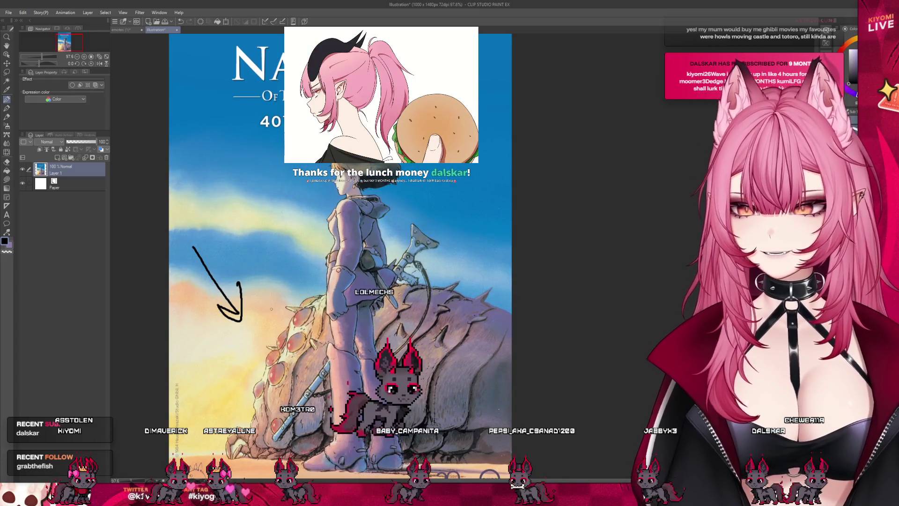
pyautogui.scroll(1, 271, 309)
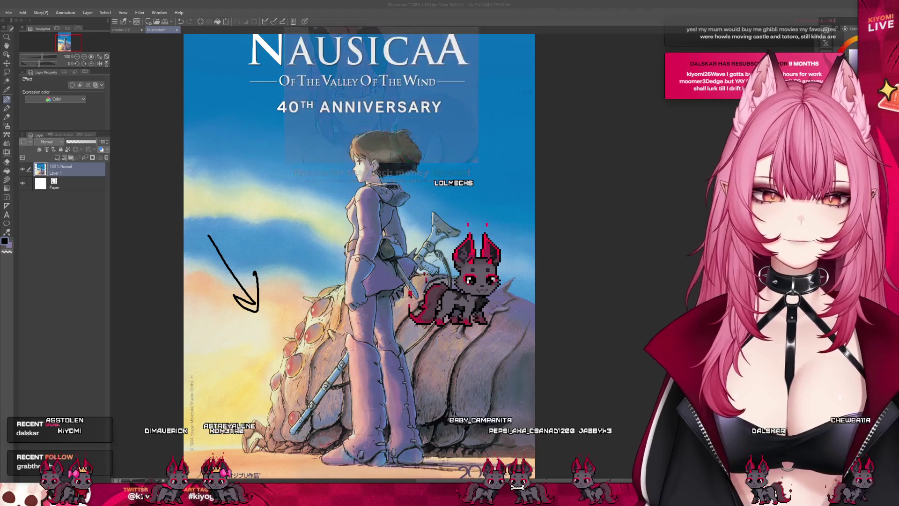
pyautogui.hotkey('ctrl', 'a')
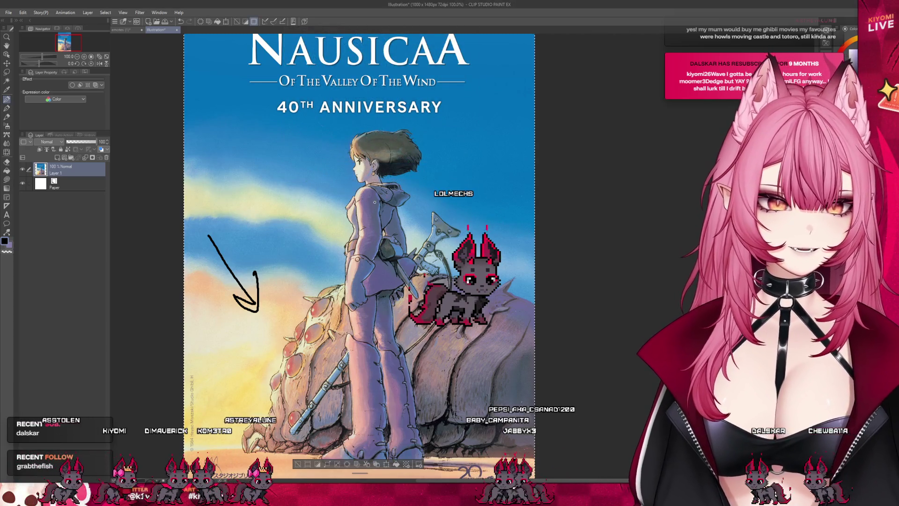
pyautogui.hotkey('ctrl', 'd')
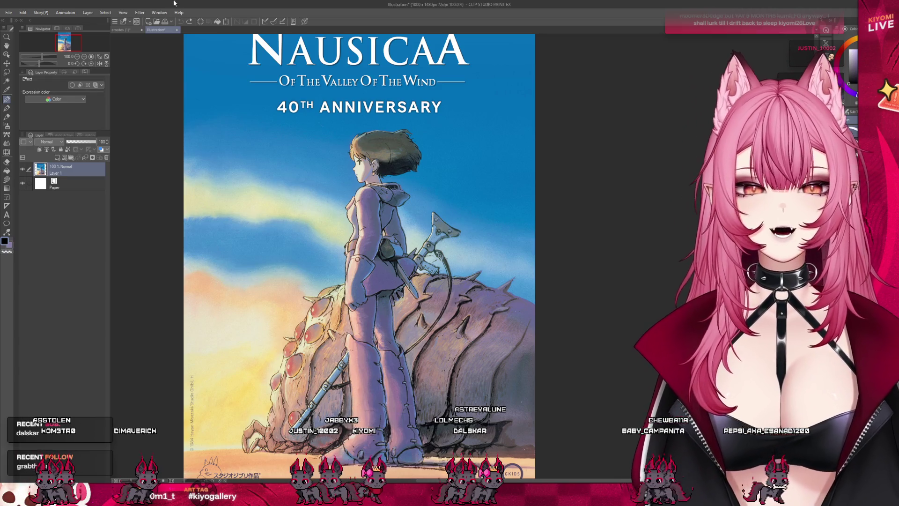
pyautogui.hotkey('ctrl', 'w')
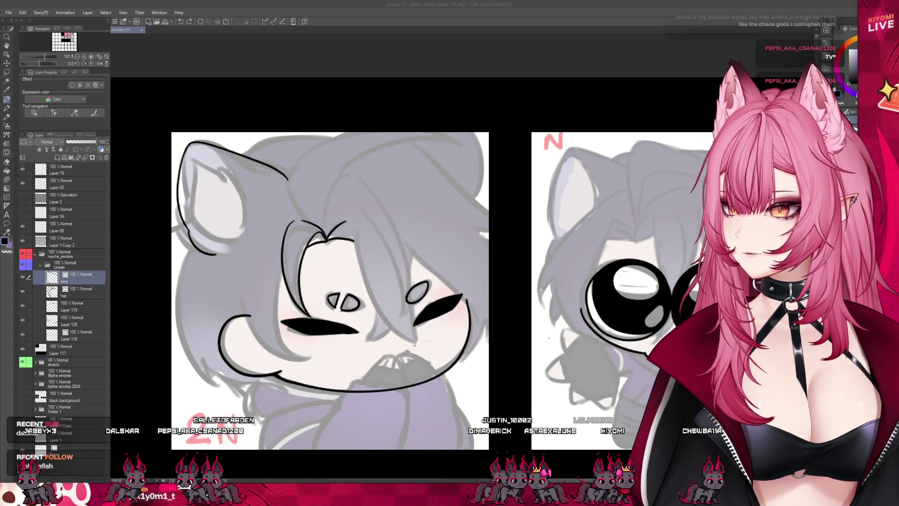
# Ink a line inside the first emote's left ear.
pyautogui.scroll(-5, 412, 281)
pyautogui.scroll(4, 412, 281)
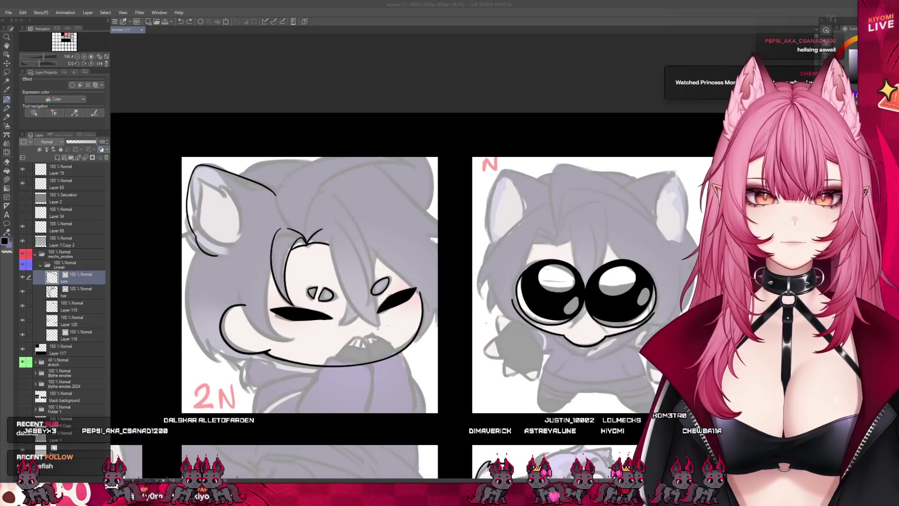
pyautogui.moveTo(211, 167); pyautogui.dragTo(235, 200)
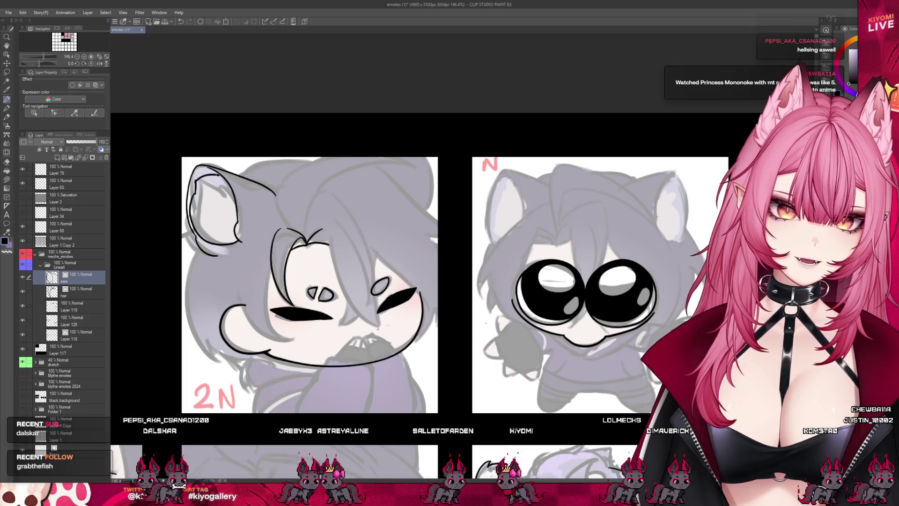
# Hide and reshow the sketch folder to check the lineart, then sketch a box above the second emote.
pyautogui.scroll(-3, 289, 162)
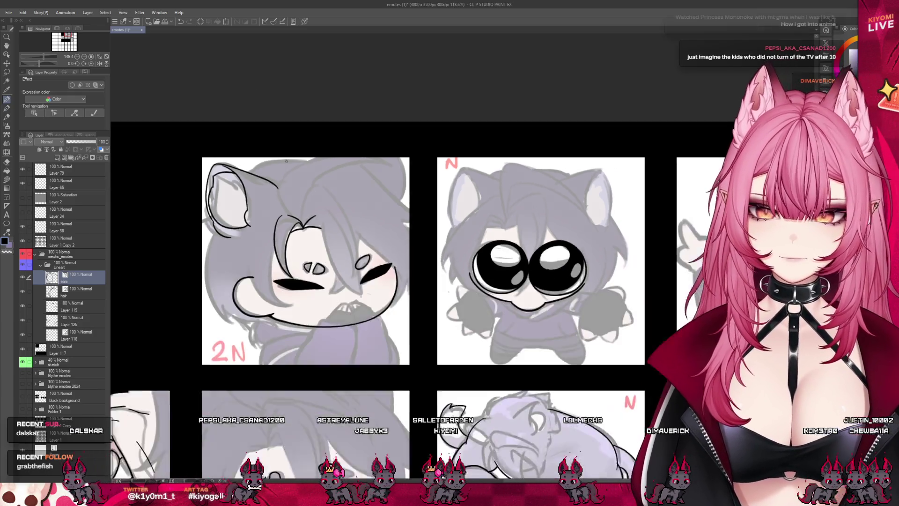
pyautogui.click(22, 362)
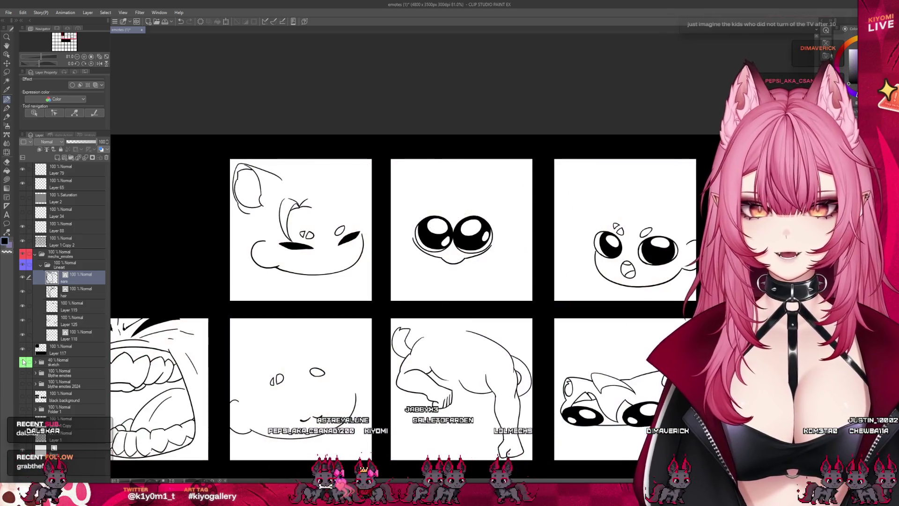
pyautogui.click(23, 361)
pyautogui.scroll(-1, 461, 300)
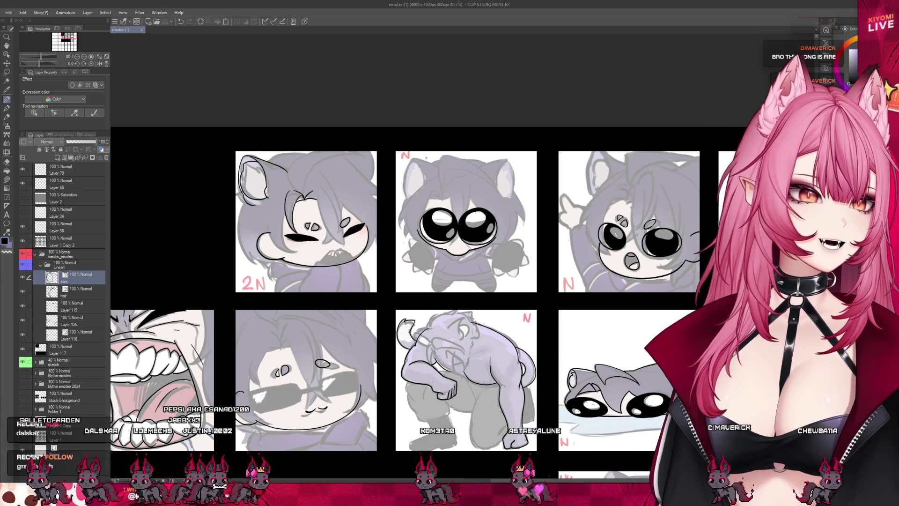
pyautogui.moveTo(425, 159)
pyautogui.mouseDown()
pyautogui.moveTo(515, 164)
pyautogui.moveTo(425, 162)
pyautogui.moveTo(429, 182)
pyautogui.moveTo(444, 189)
pyautogui.mouseUp()
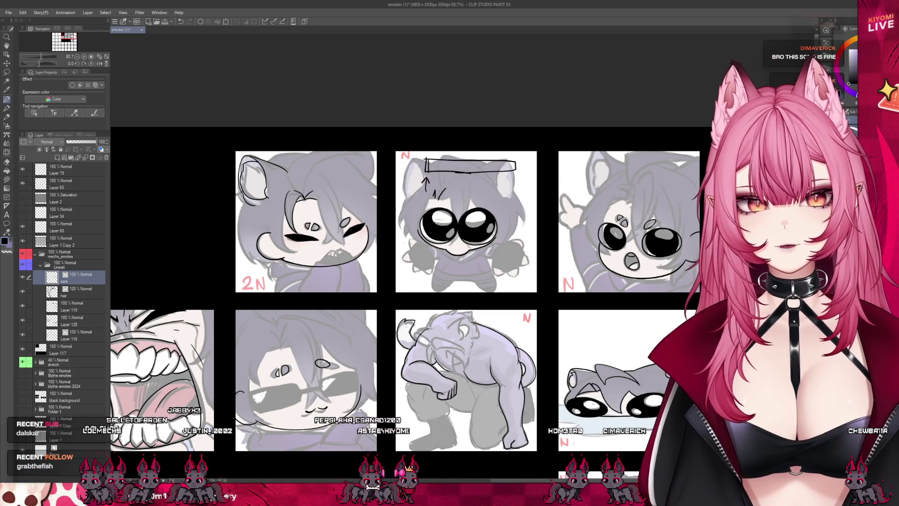
# Erase the arrow and undo the box and note scribbles above the wide-eyed cat emote.
pyautogui.scroll(4, 346, 133)
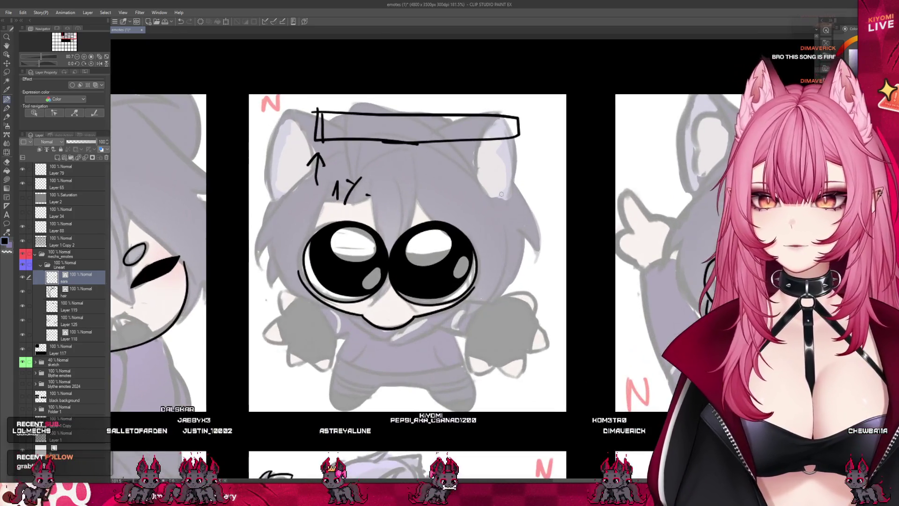
pyautogui.moveTo(323, 161); pyautogui.dragTo(334, 185)
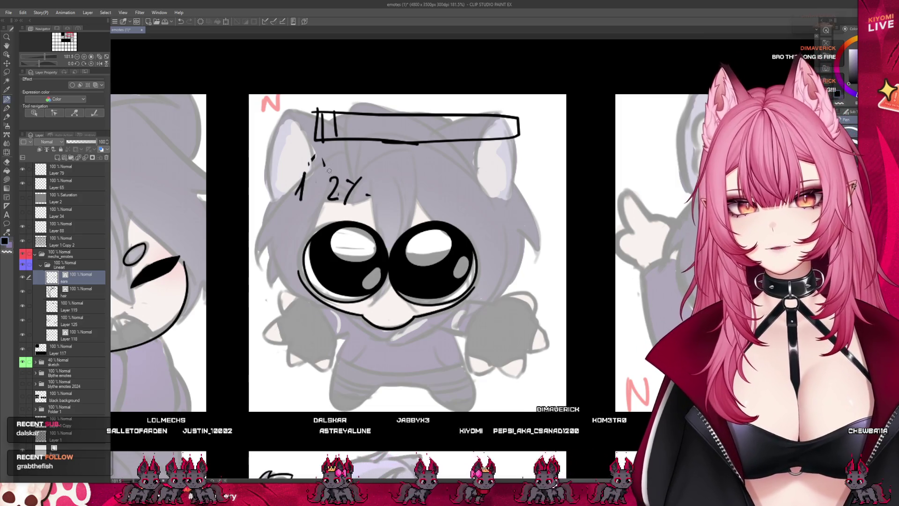
pyautogui.hotkey('ctrl', 'z')
pyautogui.hotkey('ctrl', 'z')
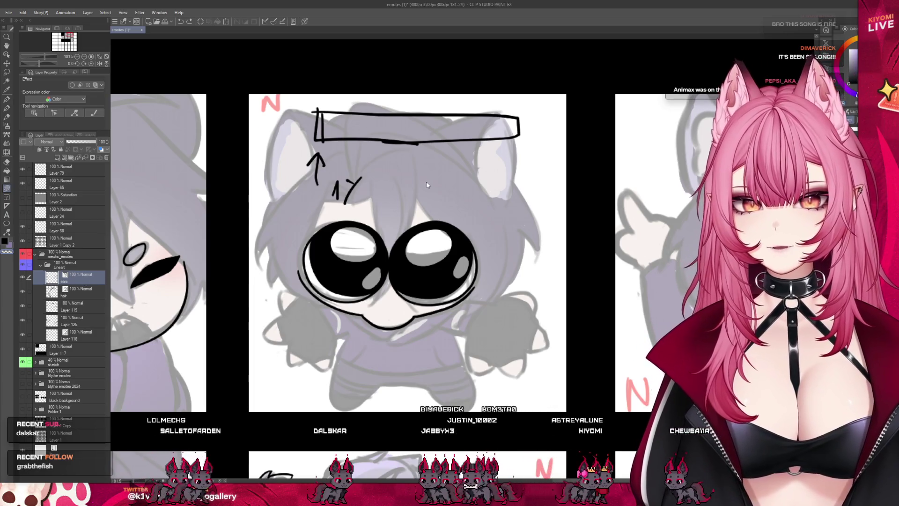
pyautogui.hotkey('ctrl', 'z')
pyautogui.hotkey('ctrl', 'z')
pyautogui.hotkey('ctrl', 'z')
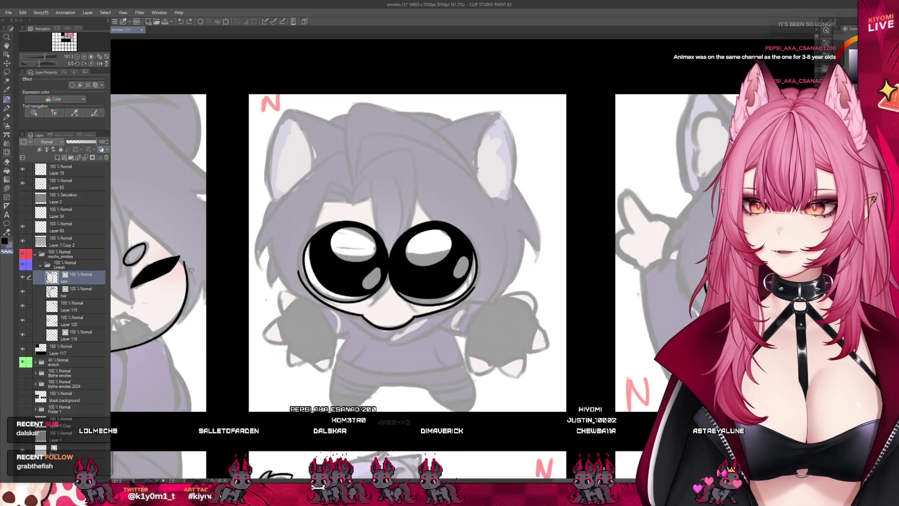
pyautogui.scroll(-5, 404, 245)
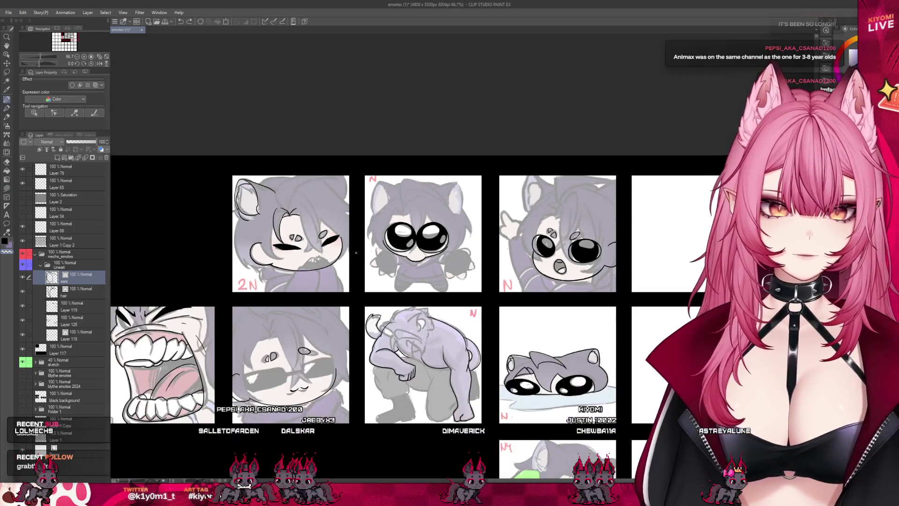
# Ink the curved right edge of the 2N emote's head outline, discarding the top-of-head attempts.
pyautogui.scroll(4, 294, 202)
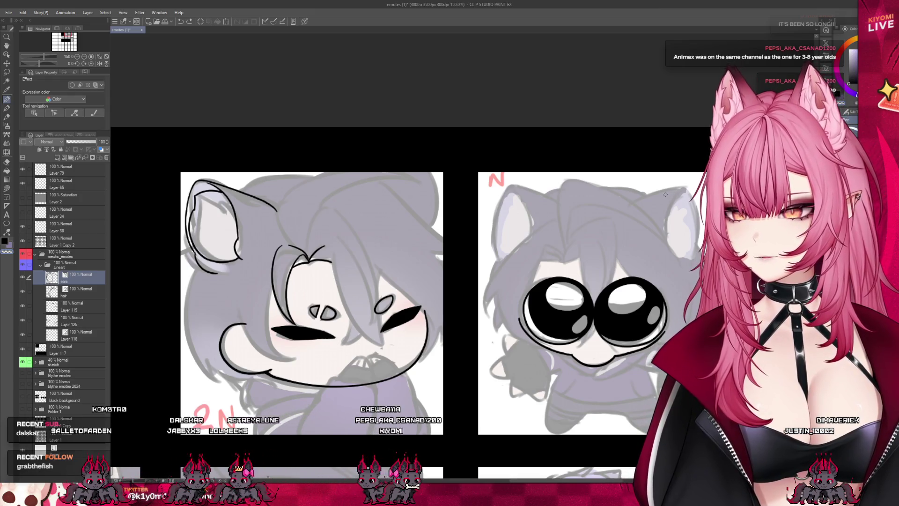
pyautogui.scroll(3, 373, 166)
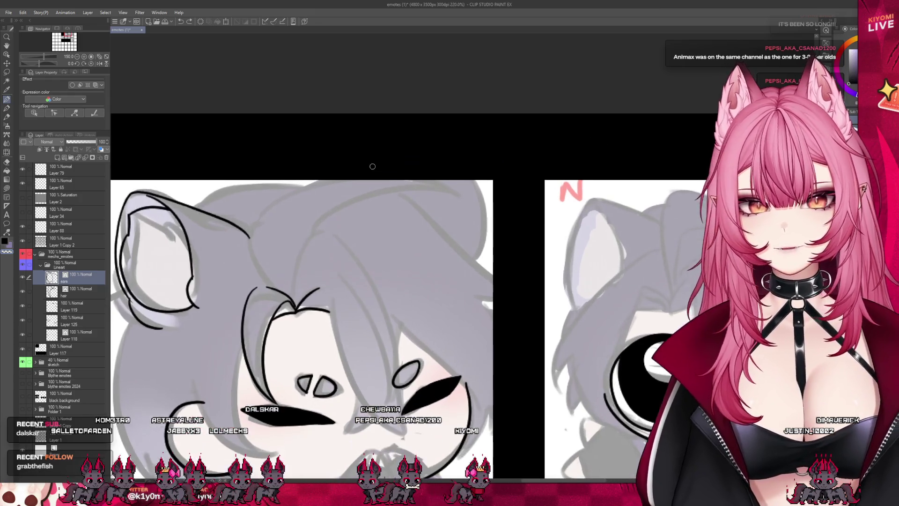
pyautogui.moveTo(351, 205)
pyautogui.mouseDown()
pyautogui.moveTo(424, 178)
pyautogui.moveTo(458, 282)
pyautogui.mouseUp()
pyautogui.hotkey('ctrl', 'z')
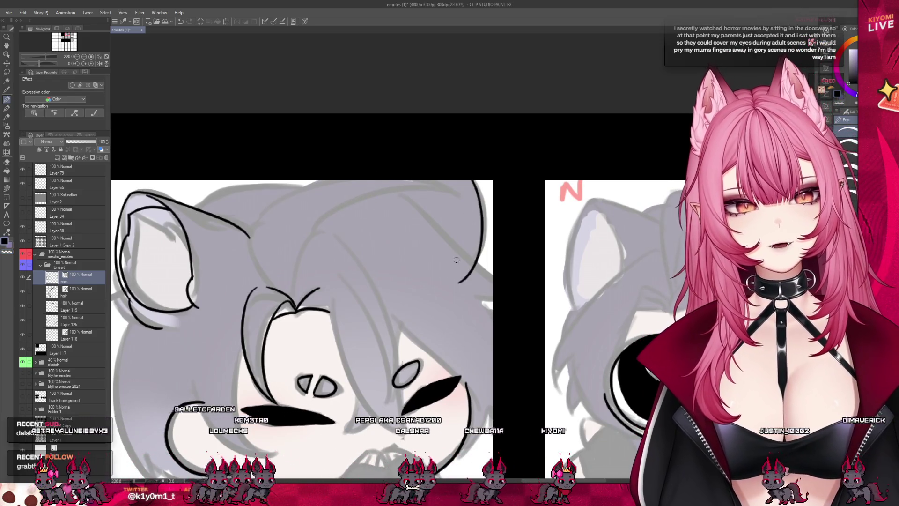
pyautogui.hotkey('ctrl', 'z')
pyautogui.moveTo(472, 181); pyautogui.dragTo(463, 277)
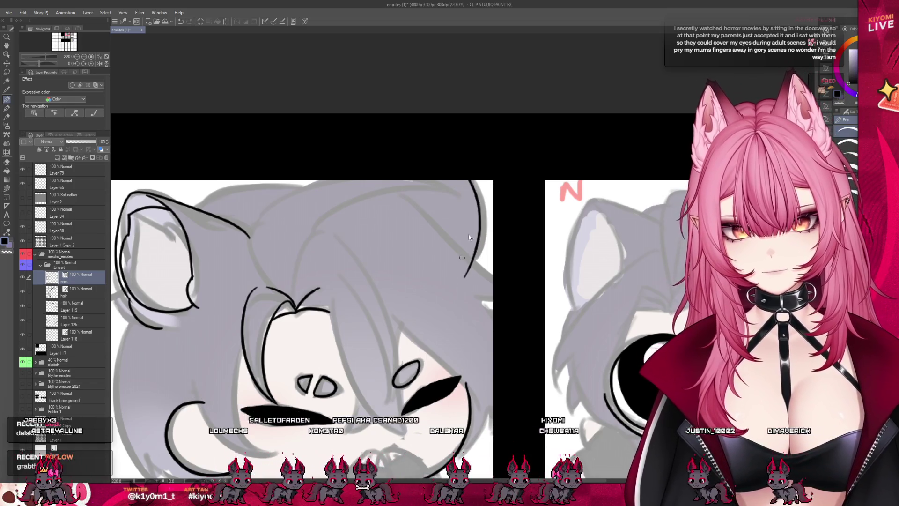
pyautogui.hotkey('ctrl', 'z')
pyautogui.moveTo(470, 181); pyautogui.dragTo(467, 281)
pyautogui.moveTo(377, 209)
pyautogui.mouseDown()
pyautogui.moveTo(418, 180)
pyautogui.moveTo(408, 182)
pyautogui.mouseUp()
pyautogui.hotkey('ctrl', 'z')
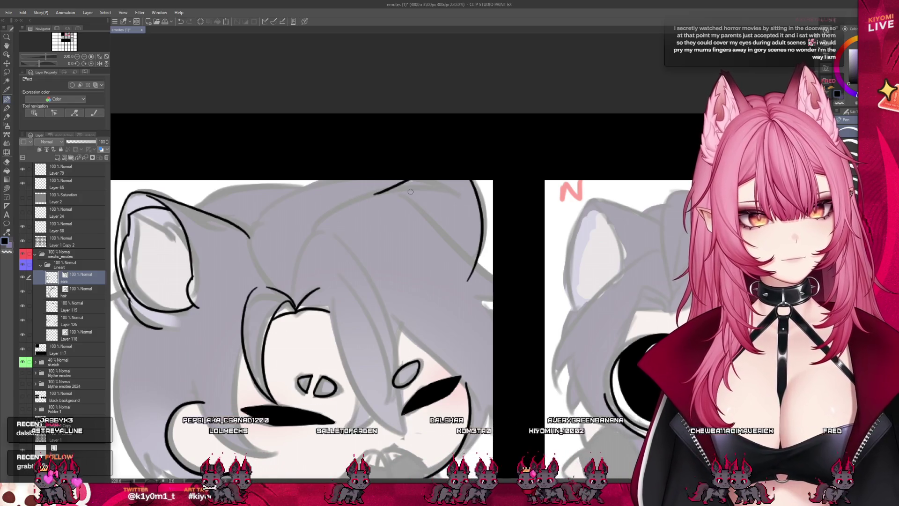
pyautogui.scroll(-5, 410, 191)
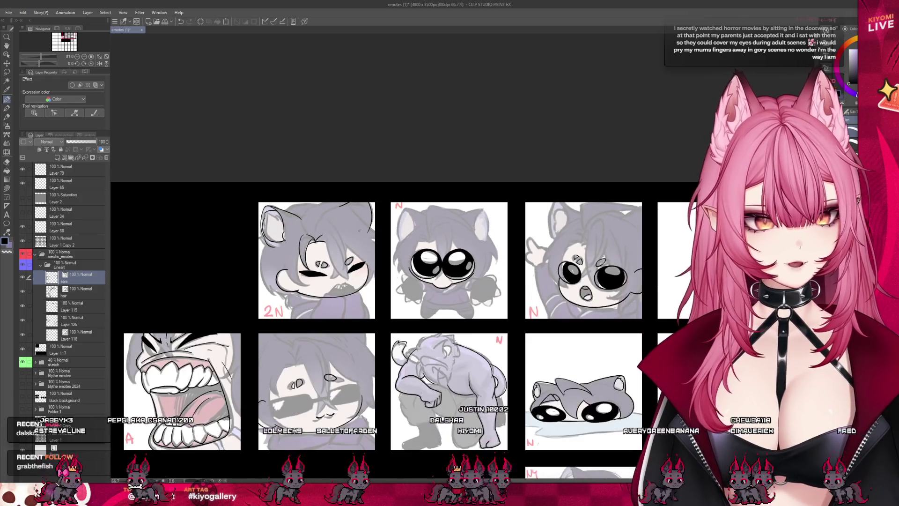
pyautogui.scroll(3, 342, 225)
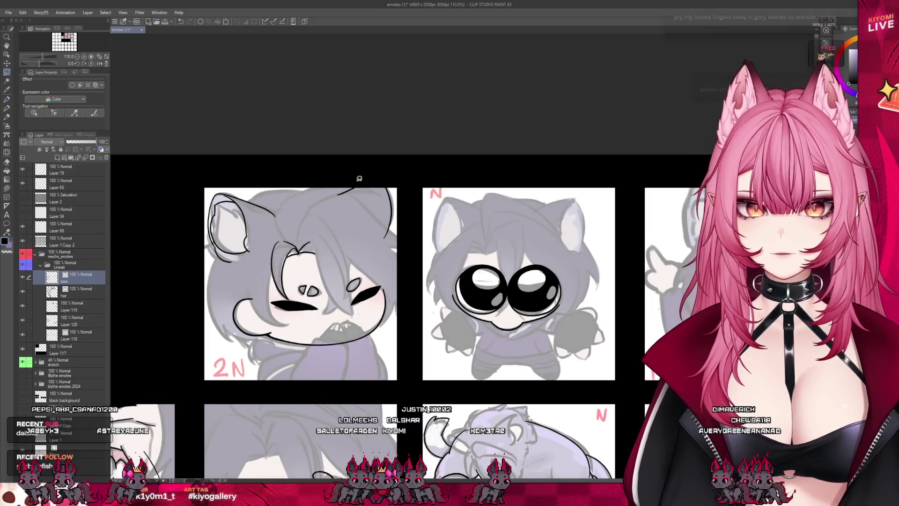
# Lasso the head-top lineart, reposition it with a Ctrl+T transform, then switch to the hair layer.
pyautogui.moveTo(359, 179)
pyautogui.mouseDown()
pyautogui.moveTo(400, 211)
pyautogui.moveTo(337, 225)
pyautogui.moveTo(328, 185)
pyautogui.mouseUp()
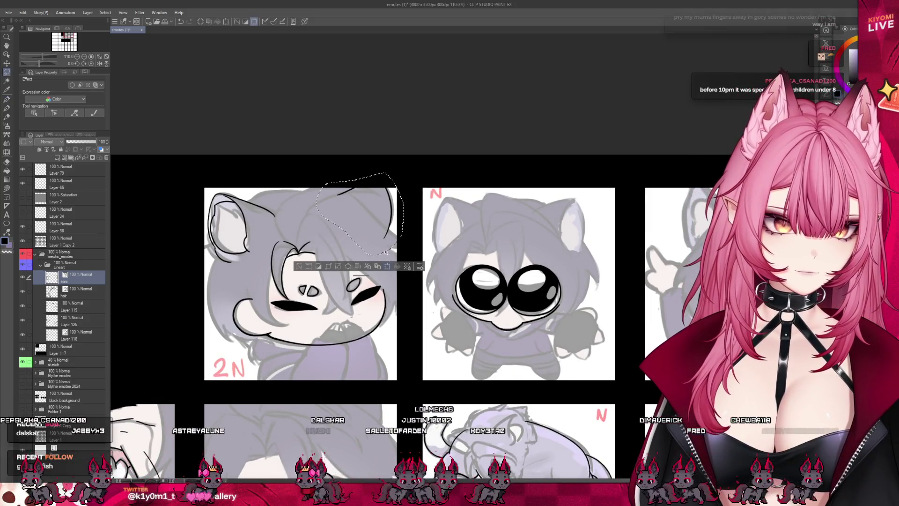
pyautogui.hotkey('ctrl', 't')
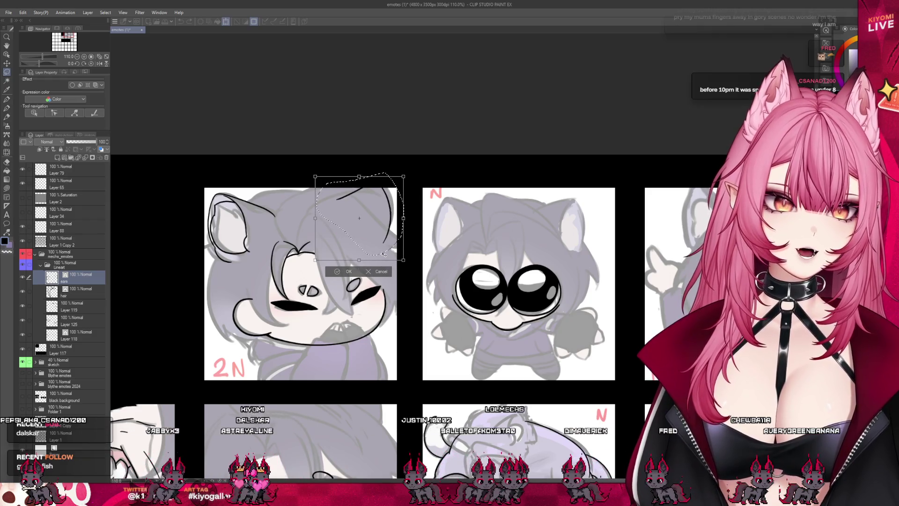
pyautogui.click(348, 271)
pyautogui.scroll(-3, 333, 173)
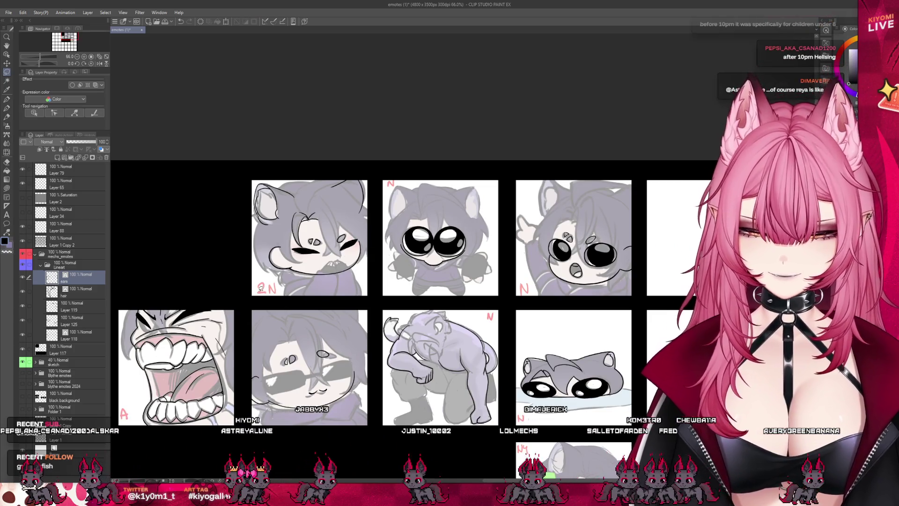
pyautogui.scroll(2, 319, 209)
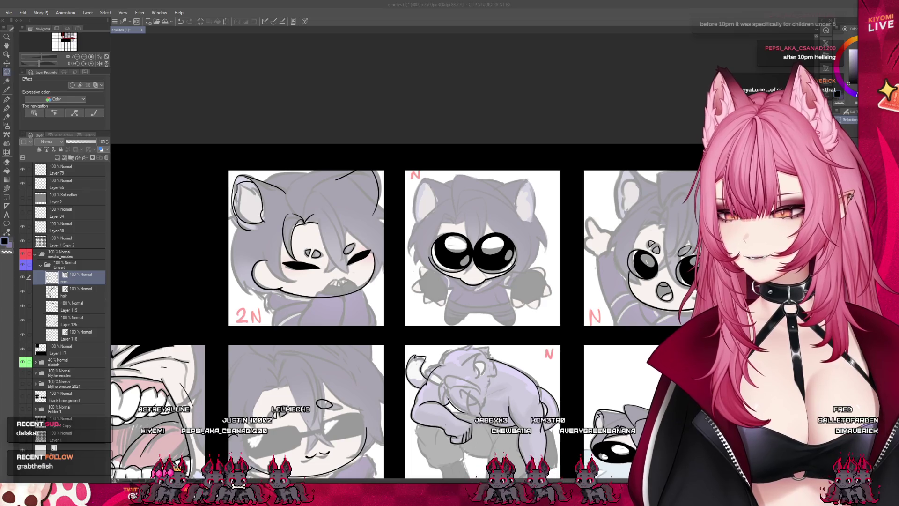
pyautogui.scroll(1, 405, 273)
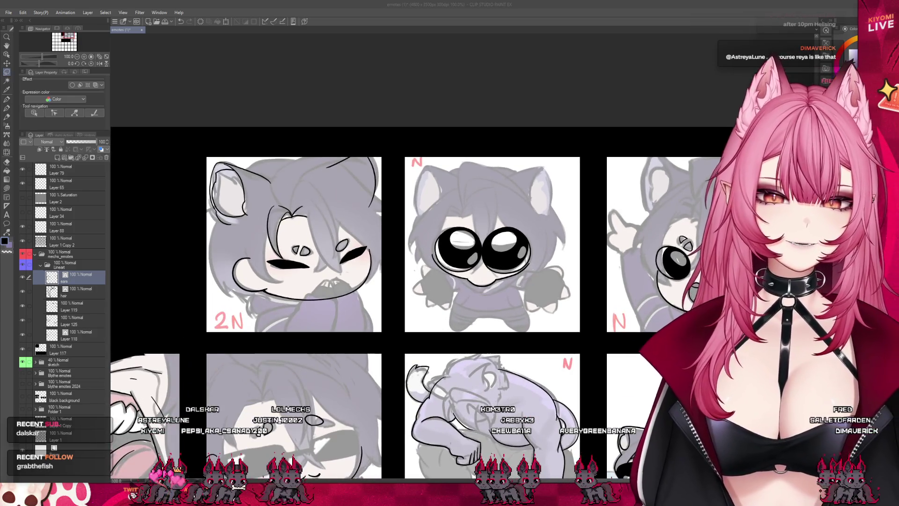
pyautogui.scroll(-2, 233, 146)
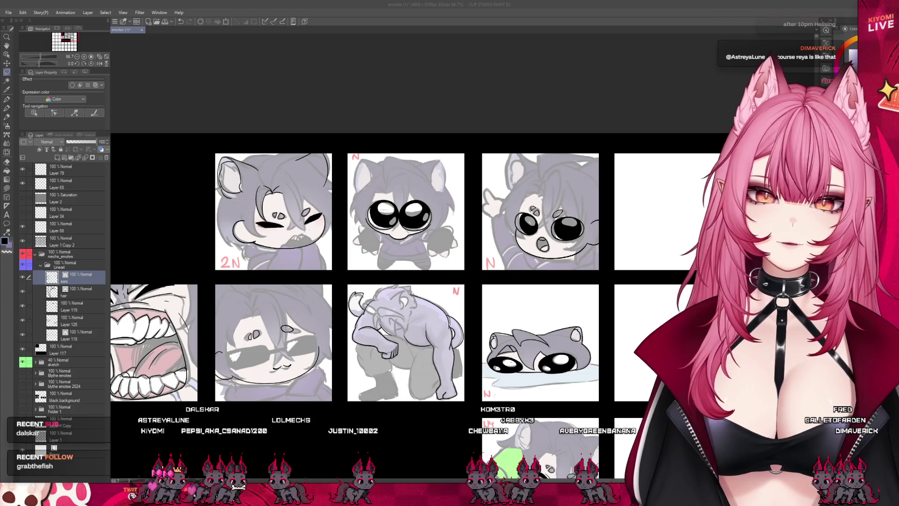
pyautogui.scroll(4, 278, 159)
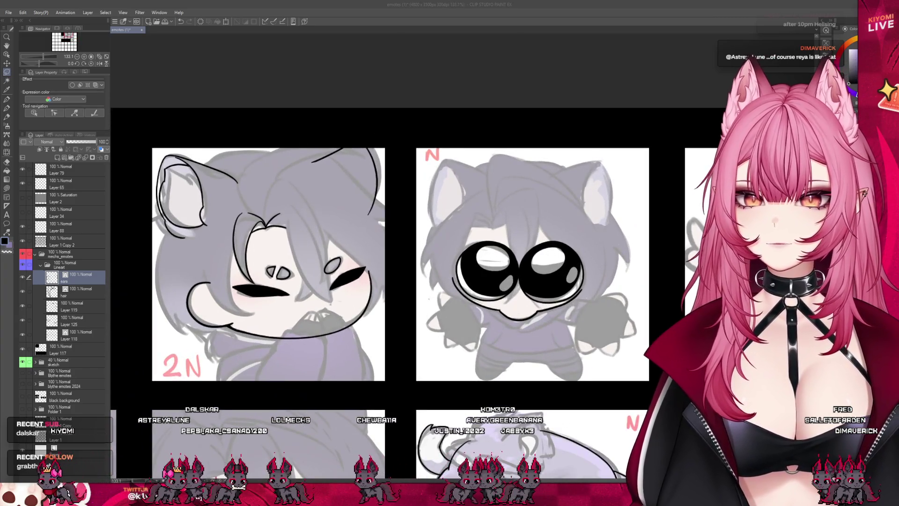
pyautogui.click(56, 292)
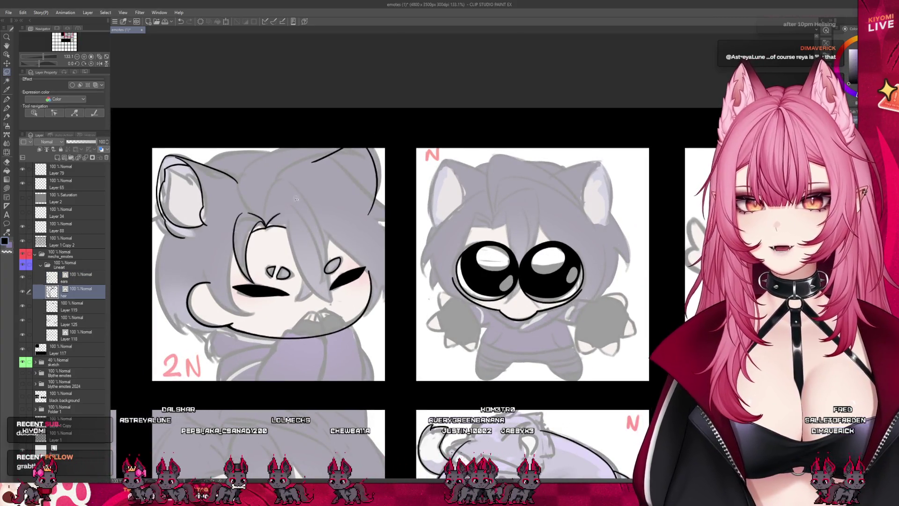
# Draw long hair strands curving from the 2N emote's head down over its face toward the right eye.
pyautogui.scroll(1, 312, 185)
pyautogui.scroll(1, 313, 246)
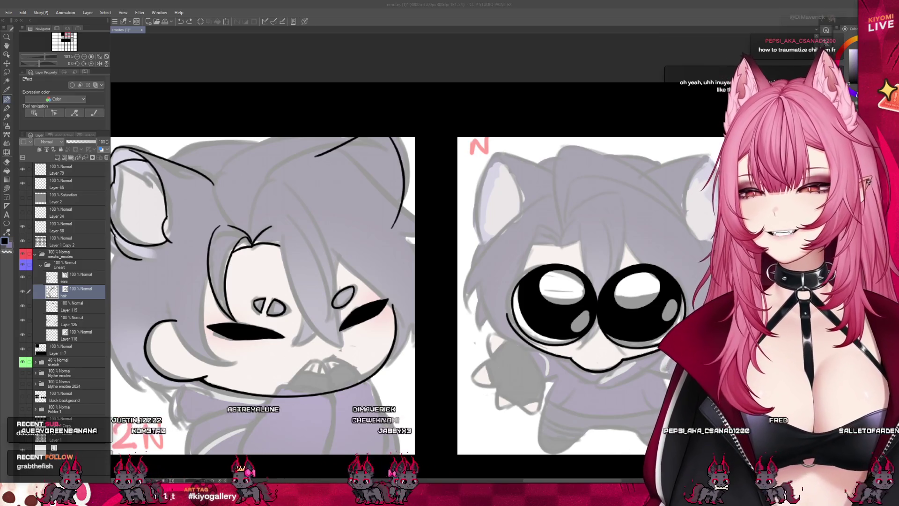
pyautogui.scroll(-2, 276, 206)
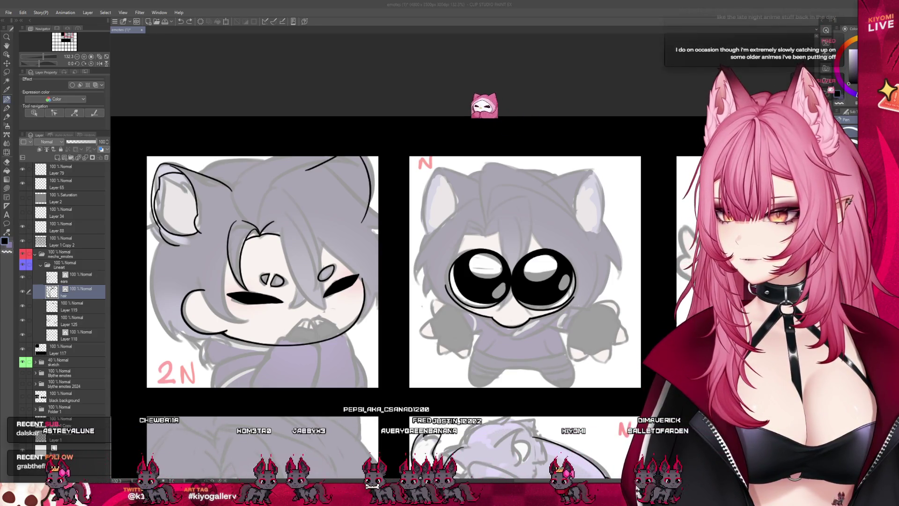
pyautogui.hotkey('ctrl', 'alt', '0')
pyautogui.scroll(1, 298, 219)
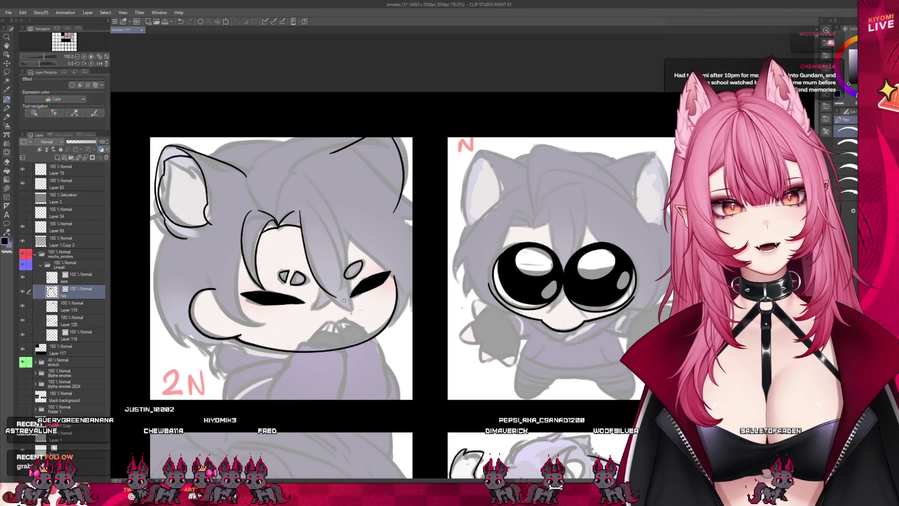
pyautogui.hotkey('ctrl', 'z')
pyautogui.moveTo(302, 211); pyautogui.dragTo(351, 308)
pyautogui.scroll(1, 321, 206)
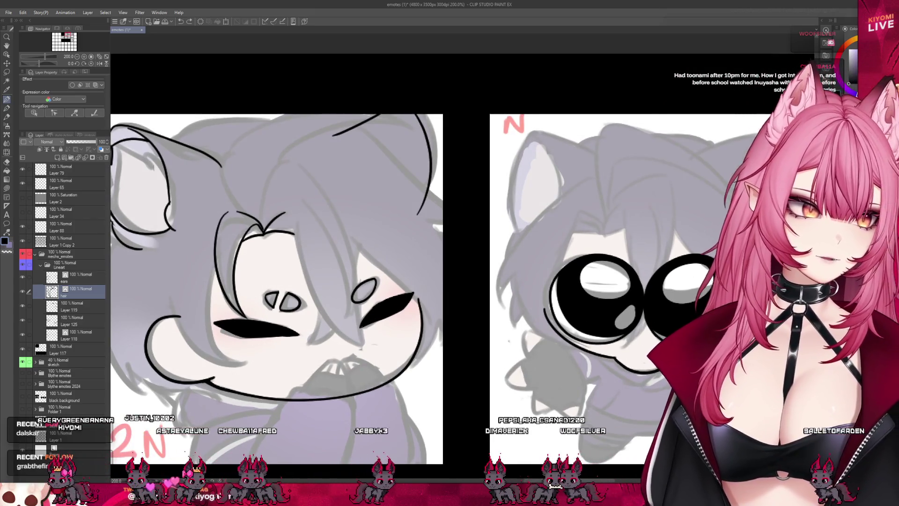
pyautogui.moveTo(320, 305); pyautogui.dragTo(288, 214)
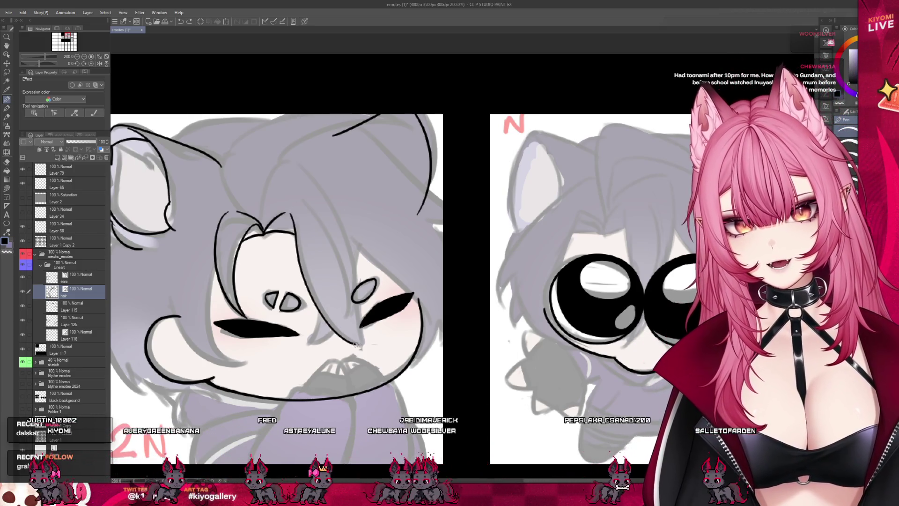
pyautogui.hotkey('ctrl', 'z')
pyautogui.moveTo(290, 216); pyautogui.dragTo(363, 346)
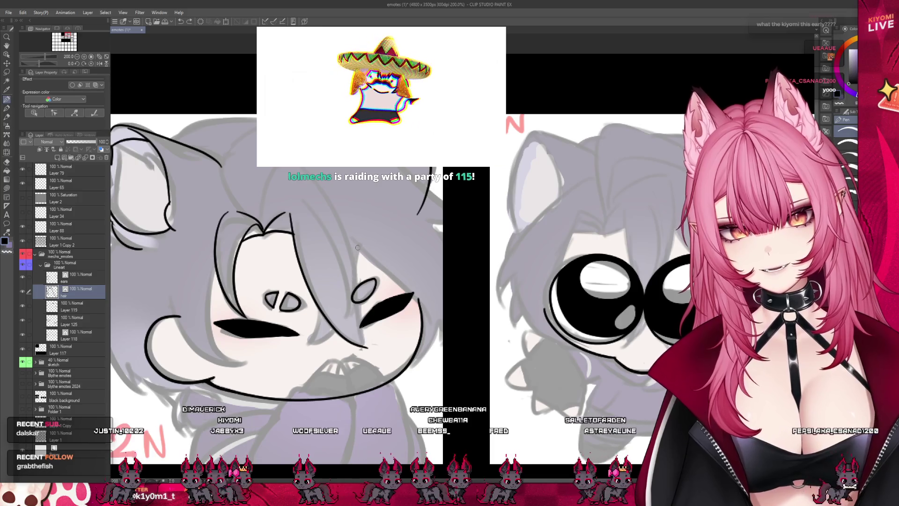
# Add a hair strand beside the right eye, discarding a trial arched strand over the head.
pyautogui.moveTo(359, 248); pyautogui.dragTo(364, 347)
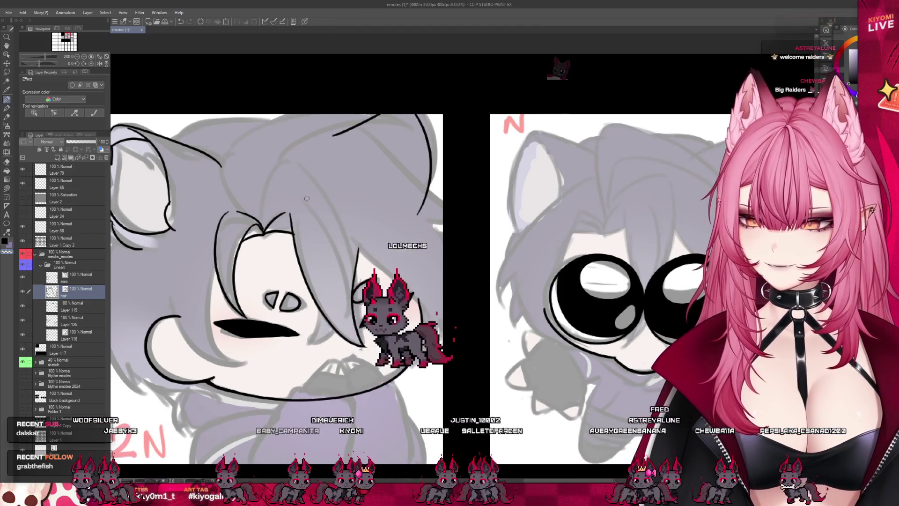
pyautogui.moveTo(259, 219); pyautogui.dragTo(358, 234)
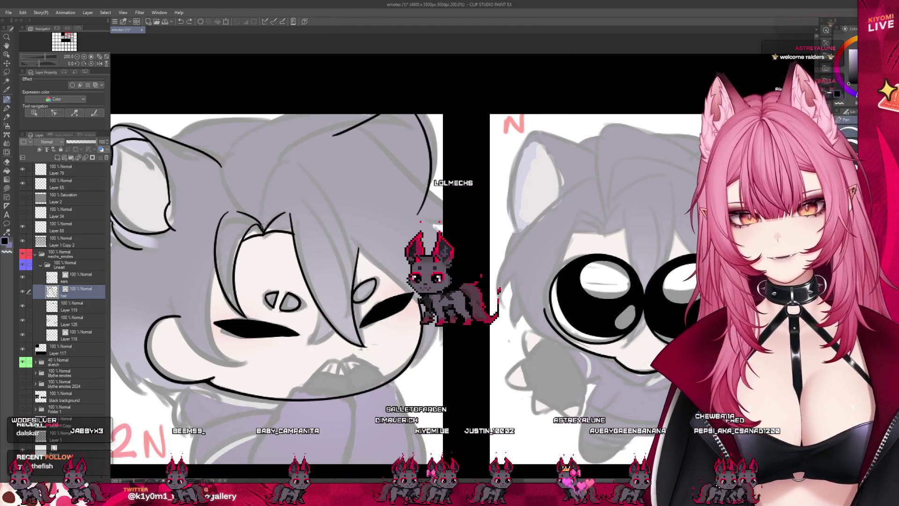
pyautogui.hotkey('ctrl', 'z')
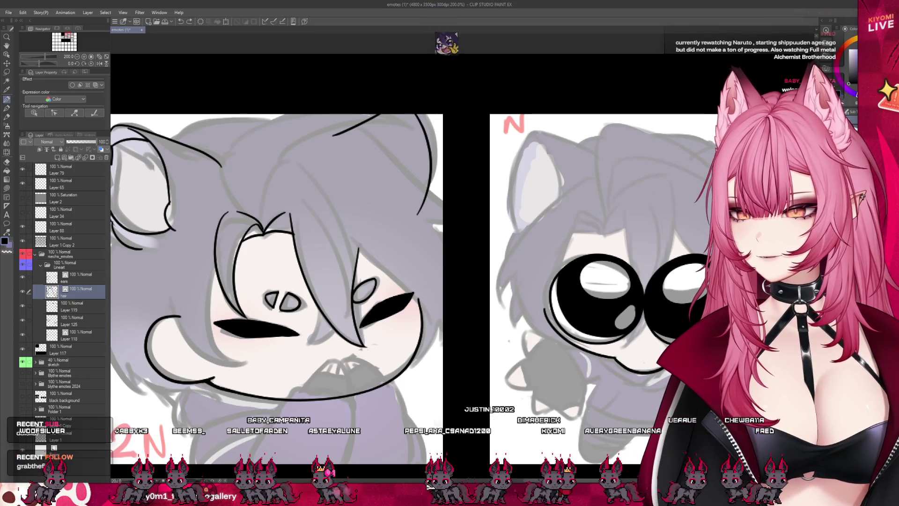
pyautogui.scroll(-2, 183, 230)
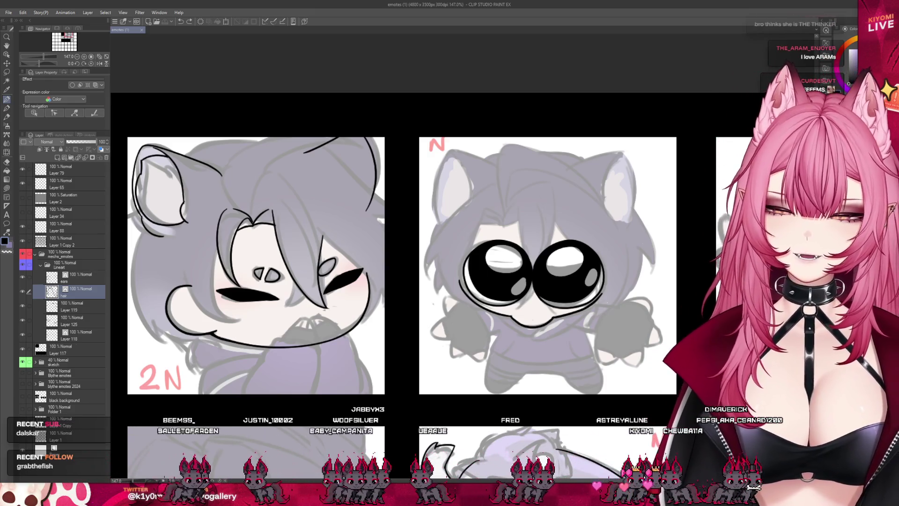
# Replace the last hair stroke with two curved strands arcing over the 2N emote's crown.
pyautogui.scroll(-2, 264, 182)
pyautogui.scroll(4, 258, 187)
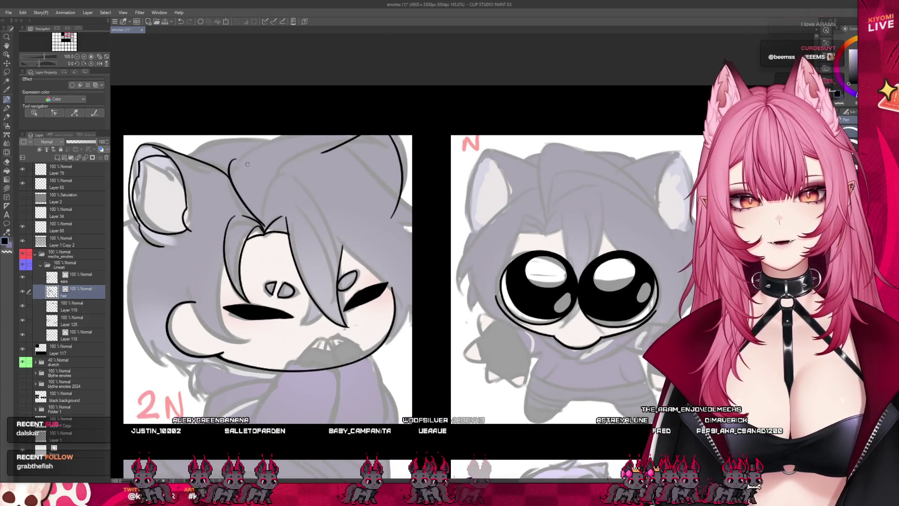
pyautogui.moveTo(258, 221)
pyautogui.mouseDown()
pyautogui.moveTo(235, 158)
pyautogui.moveTo(365, 129)
pyautogui.mouseUp()
pyautogui.hotkey('ctrl', 'z')
pyautogui.hotkey('ctrl', 'z')
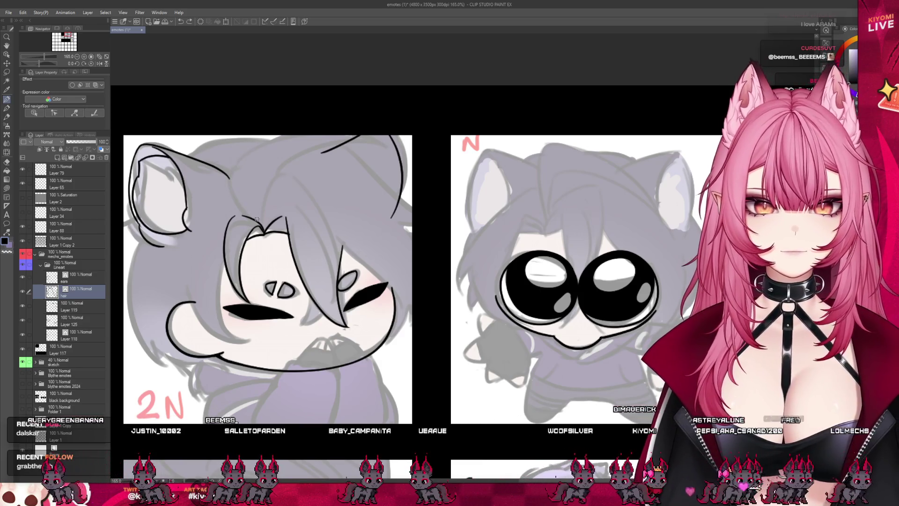
pyautogui.moveTo(262, 222)
pyautogui.mouseDown()
pyautogui.moveTo(230, 178)
pyautogui.moveTo(268, 140)
pyautogui.mouseUp()
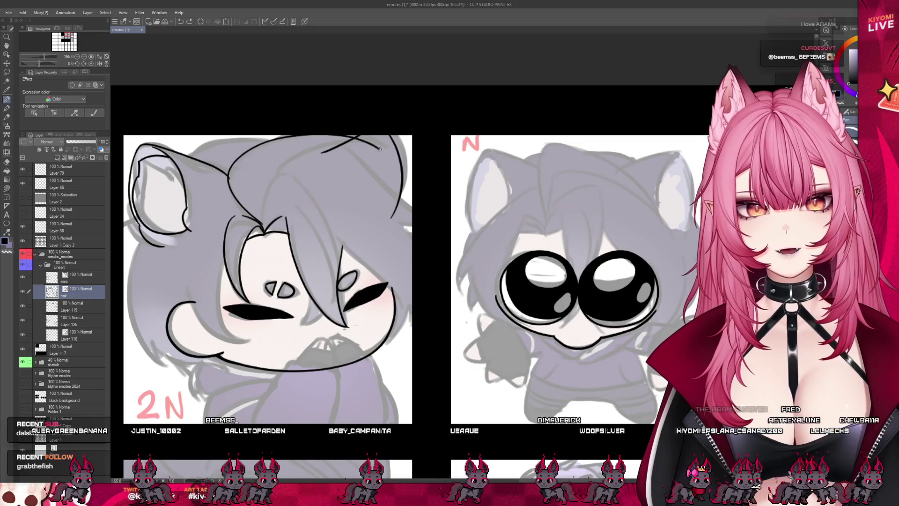
pyautogui.moveTo(383, 154); pyautogui.dragTo(267, 190)
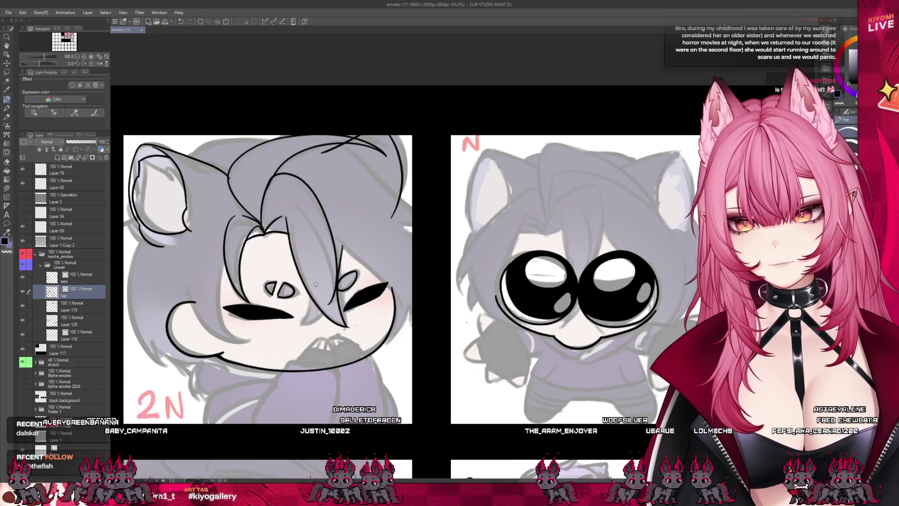
pyautogui.scroll(-3, 259, 239)
pyautogui.scroll(1, 259, 239)
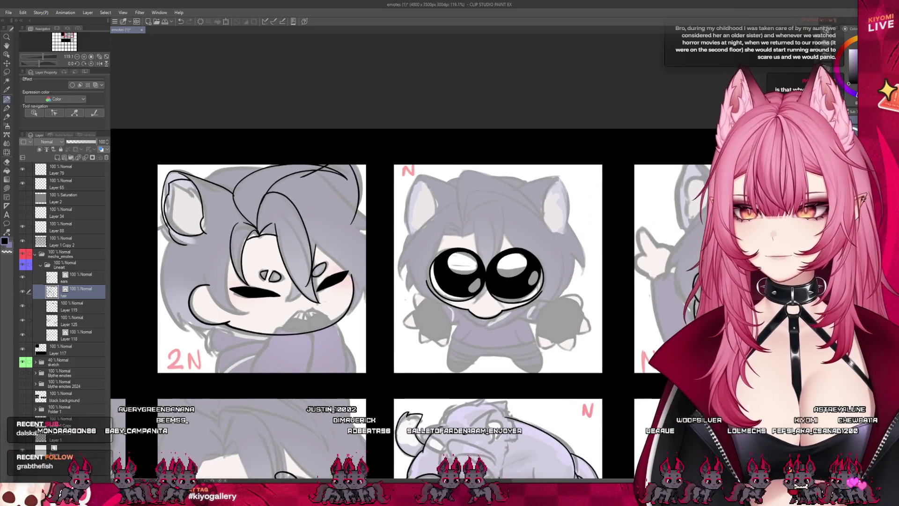
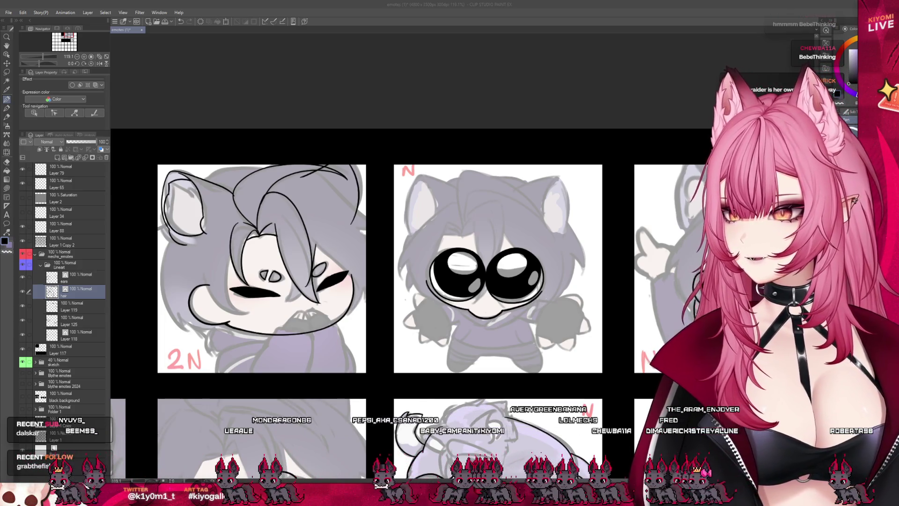
# Ink two black strokes along the closed-eyed emote's cheek curve over the sketch.
pyautogui.scroll(-2, 289, 232)
pyautogui.scroll(4, 288, 231)
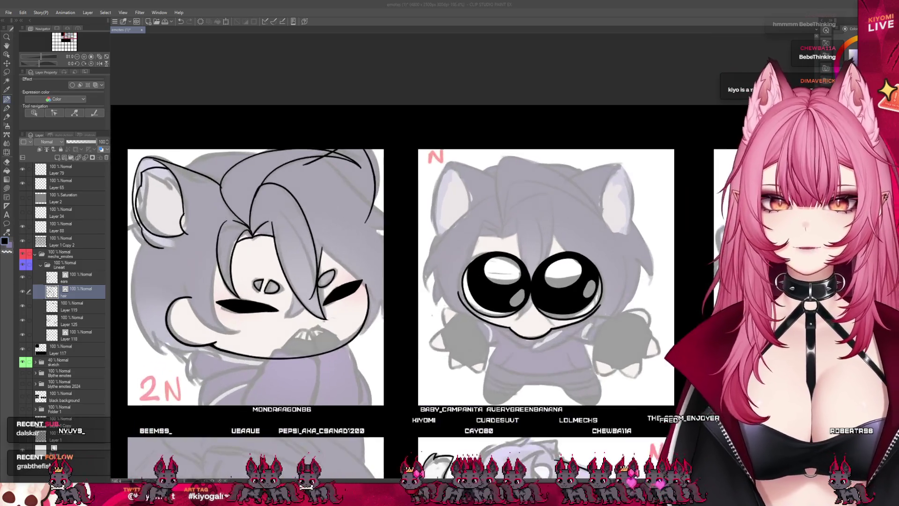
pyautogui.moveTo(208, 266); pyautogui.dragTo(210, 333)
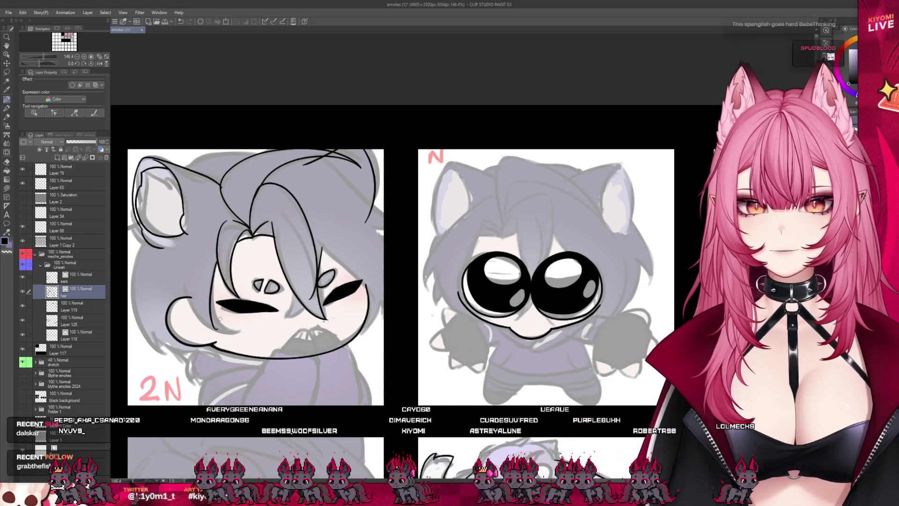
pyautogui.moveTo(216, 266); pyautogui.dragTo(237, 328)
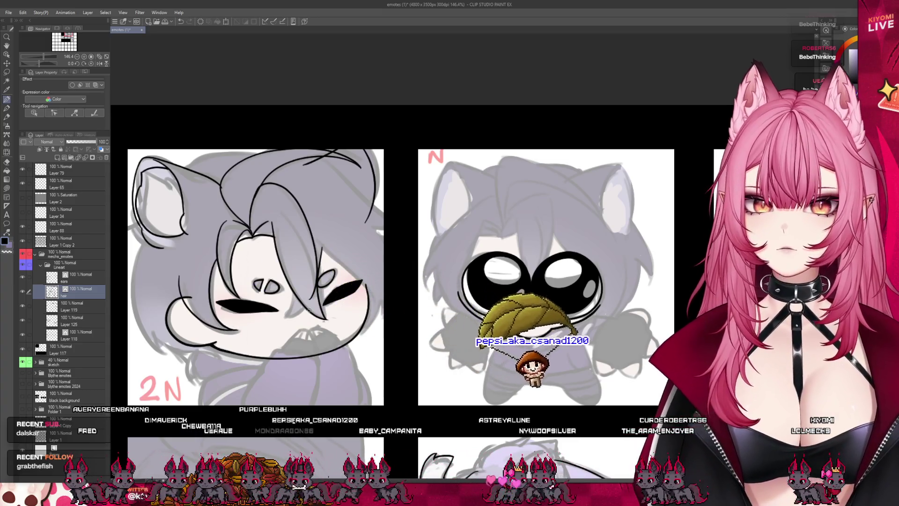
pyautogui.scroll(1, 333, 255)
pyautogui.scroll(1, 333, 255)
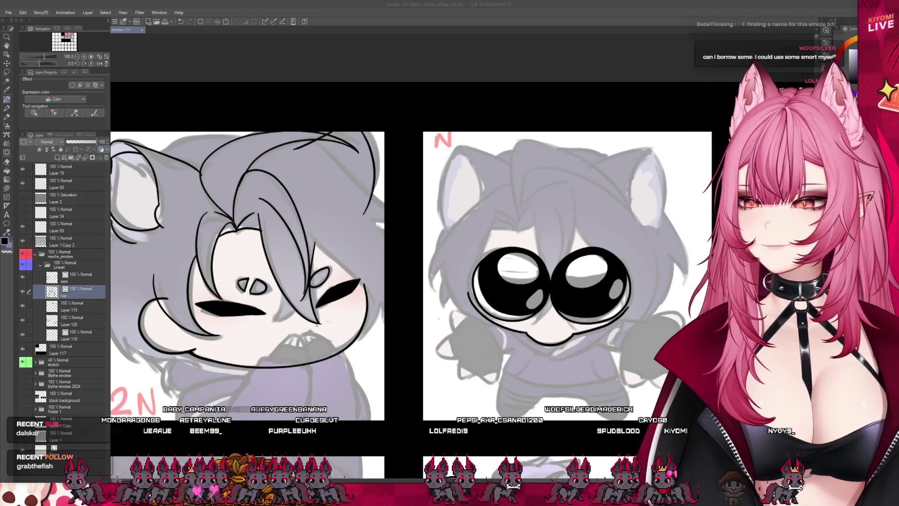
# Select the 'ears' layer and handwrite '11am' on the left emote's canvas.
pyautogui.scroll(-5, 421, 281)
pyautogui.scroll(4, 421, 281)
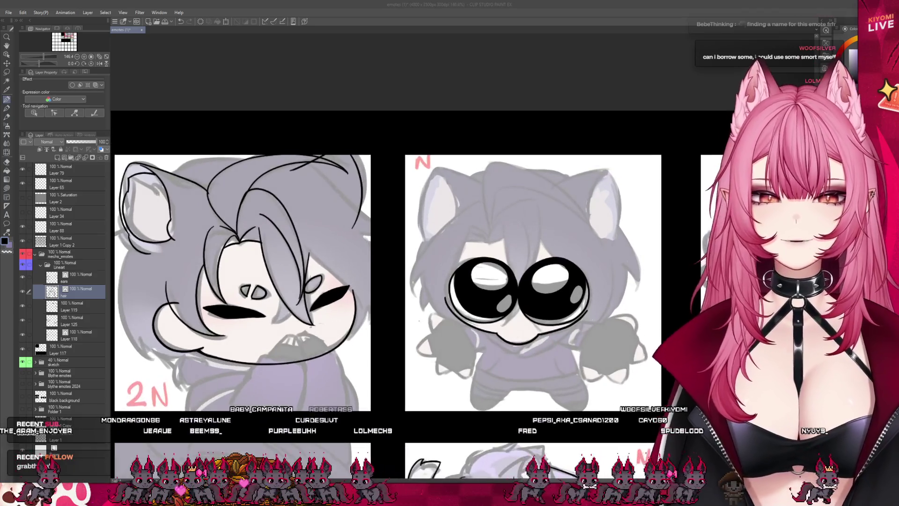
pyautogui.scroll(1, 169, 262)
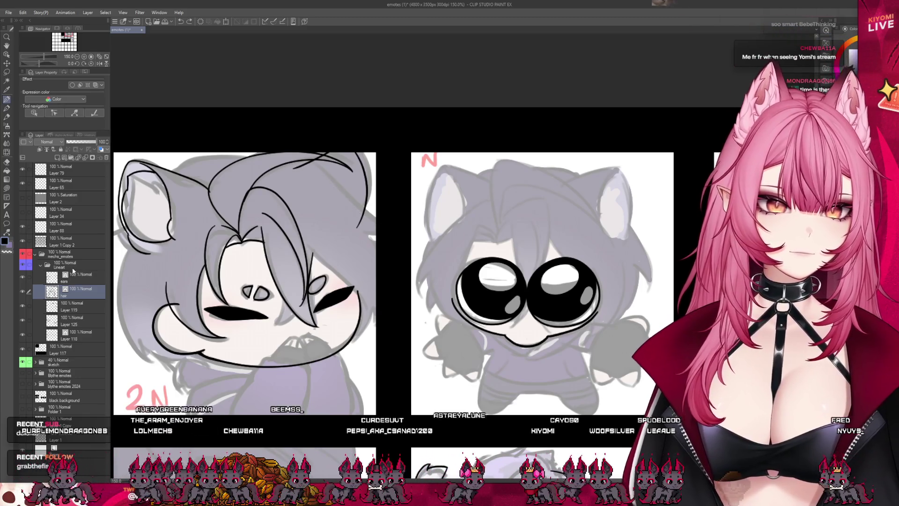
pyautogui.click(101, 270)
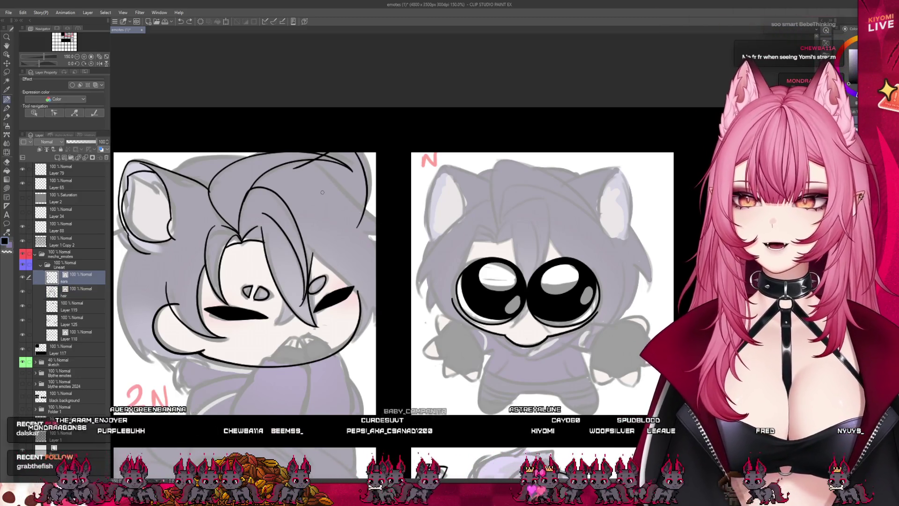
pyautogui.moveTo(214, 378)
pyautogui.mouseDown()
pyautogui.moveTo(217, 400)
pyautogui.moveTo(293, 399)
pyautogui.mouseUp()
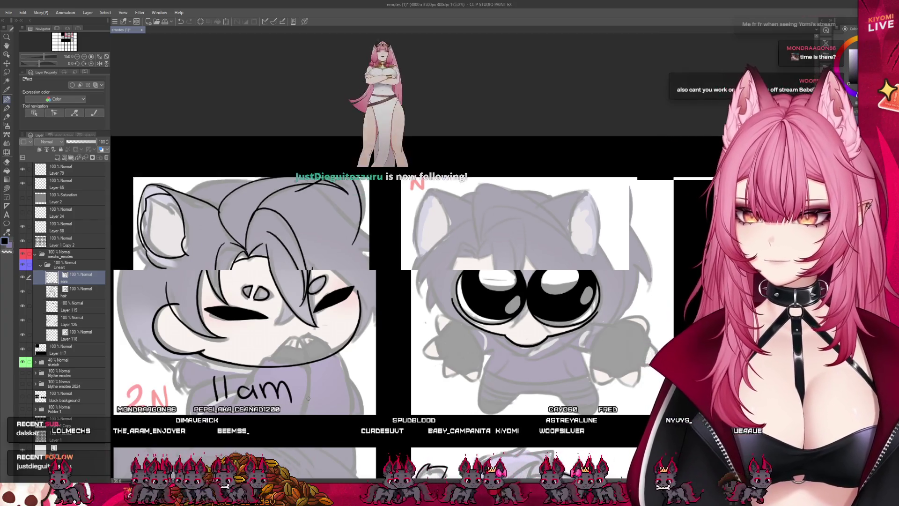
# Undo the handwritten '11am' note with two Ctrl+Z presses.
pyautogui.scroll(-3, 308, 398)
pyautogui.scroll(2, 287, 395)
pyautogui.hotkey('ctrl', 'z')
pyautogui.hotkey('ctrl', 'z')
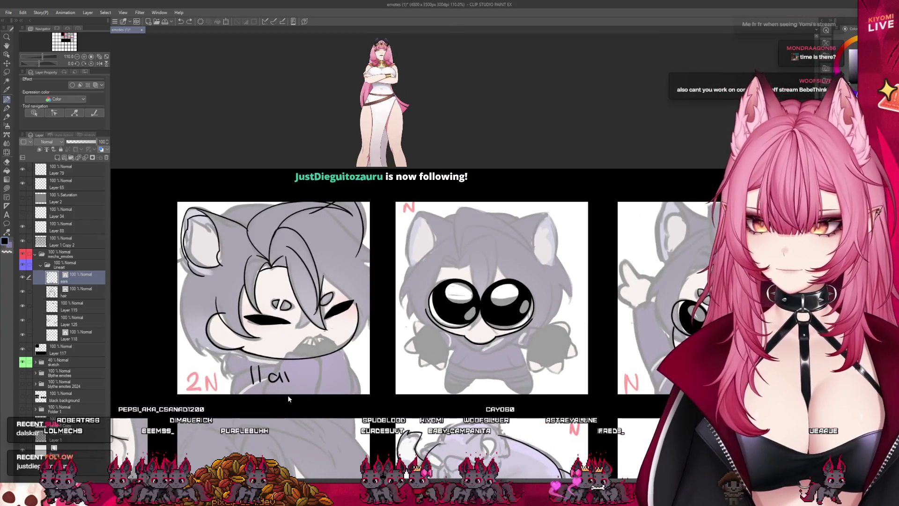
pyautogui.hotkey('ctrl', 'z')
pyautogui.hotkey('ctrl', 'z')
pyautogui.hotkey('ctrl', 'z')
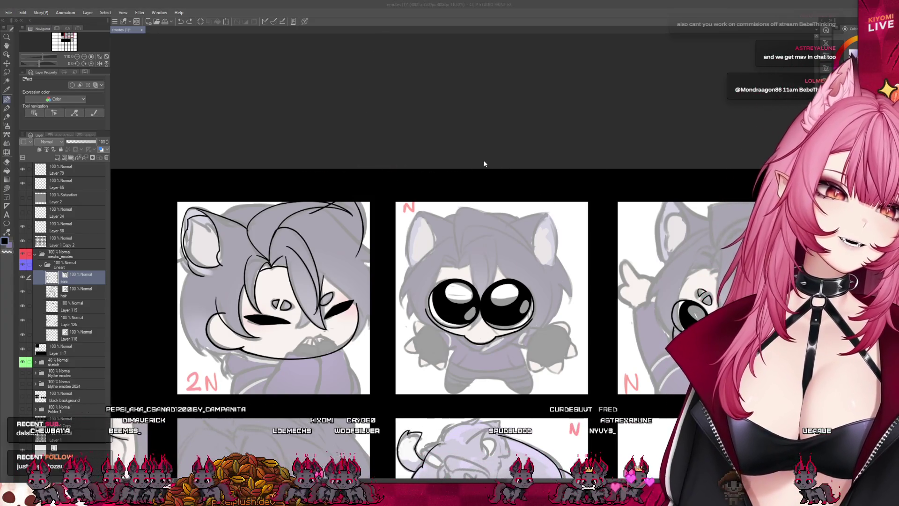
# Create a blank scratch illustration, test and undo a stroke, then close it.
pyautogui.press('Return')
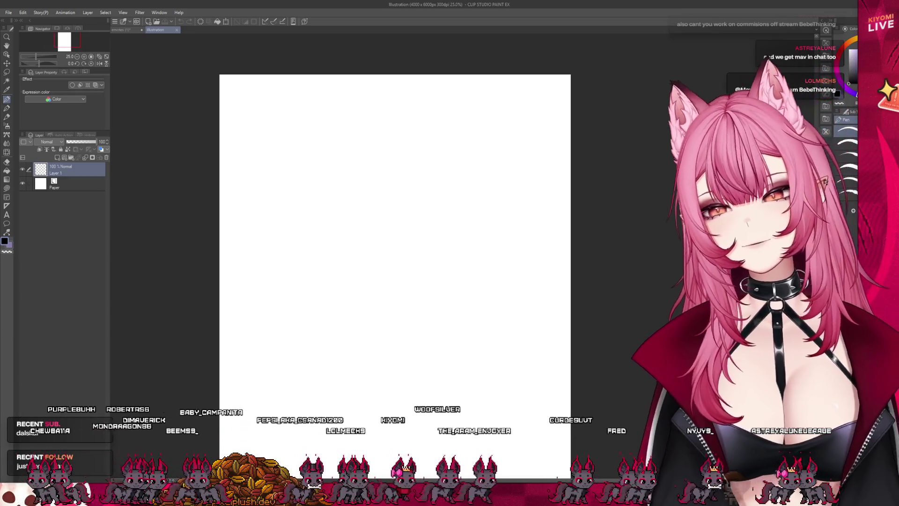
pyautogui.moveTo(349, 255); pyautogui.dragTo(353, 257)
pyautogui.hotkey('ctrl', 'z')
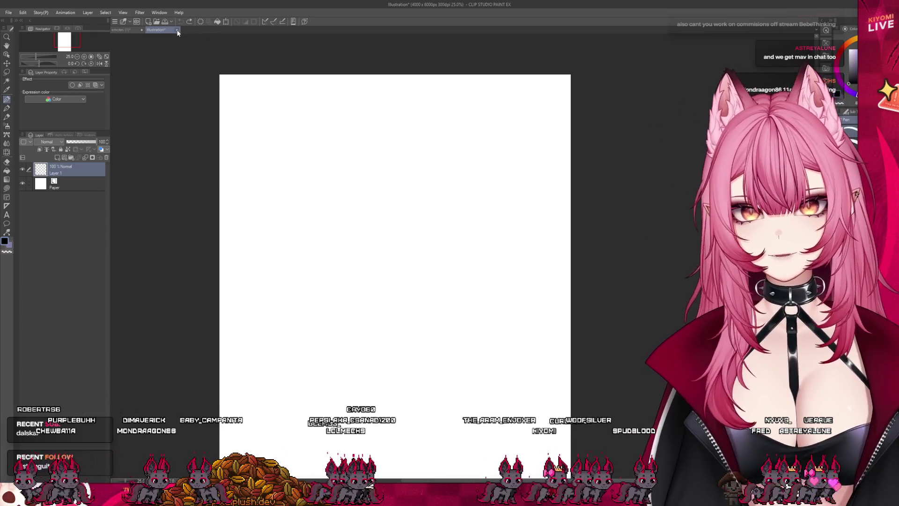
pyautogui.click(453, 179)
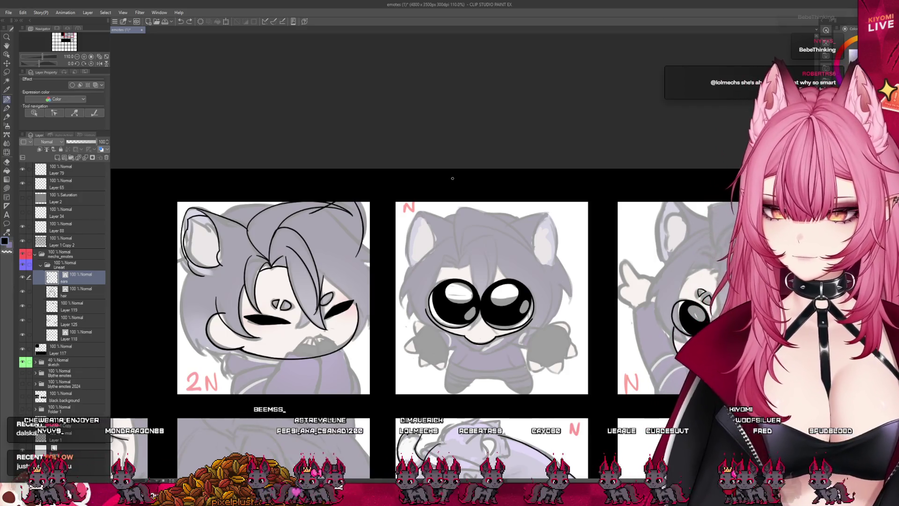
# With the pen, redo the head's left outline as a short stroke below the ear.
pyautogui.scroll(3, 237, 265)
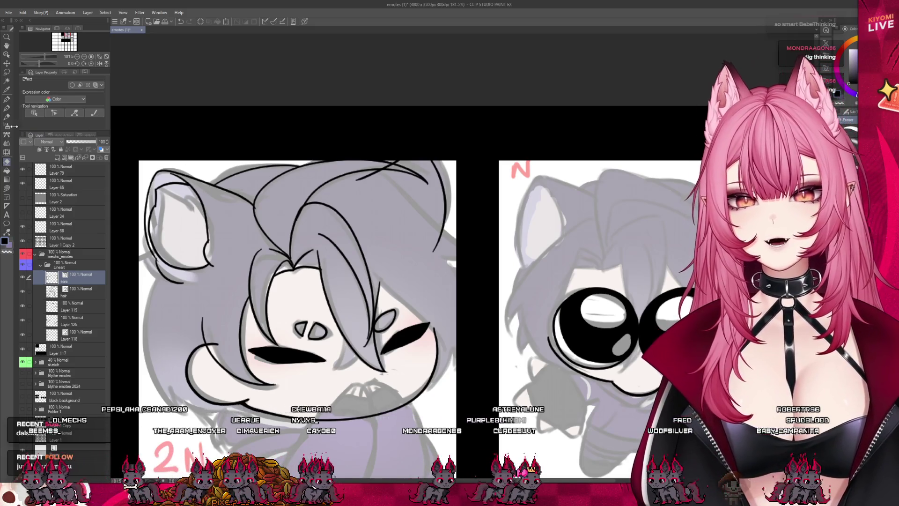
pyautogui.press('p')
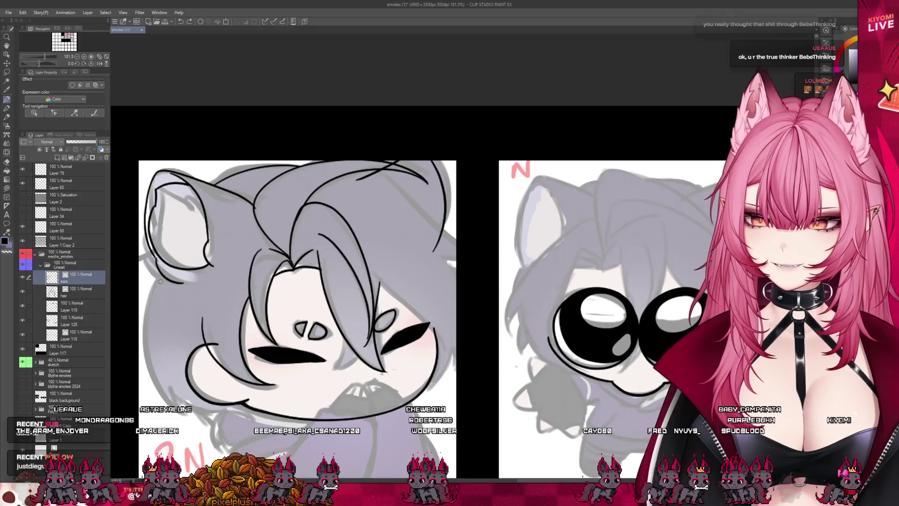
pyautogui.moveTo(157, 305); pyautogui.dragTo(145, 382)
pyautogui.hotkey('ctrl', 'z')
pyautogui.moveTo(161, 257)
pyautogui.mouseDown()
pyautogui.moveTo(142, 389)
pyautogui.moveTo(151, 278)
pyautogui.moveTo(161, 395)
pyautogui.mouseUp()
pyautogui.hotkey('ctrl', 'z')
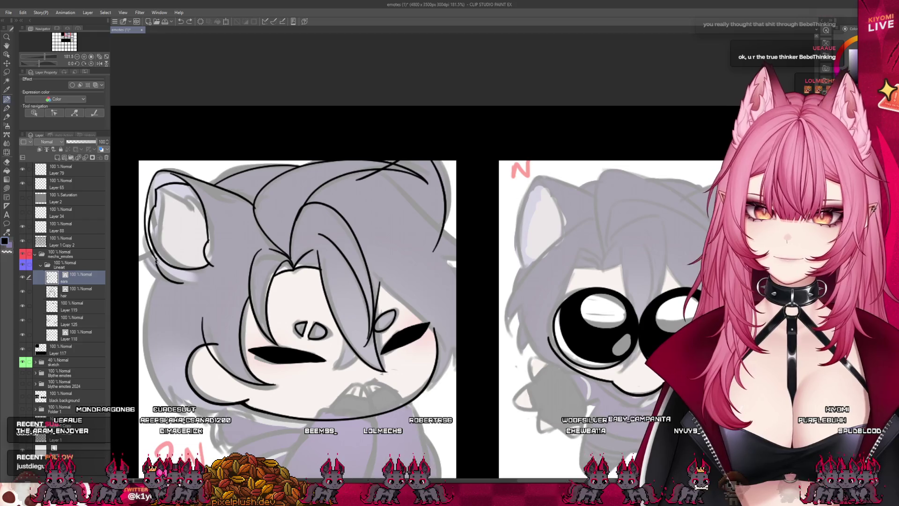
pyautogui.hotkey('ctrl', 'z')
pyautogui.moveTo(159, 261); pyautogui.dragTo(147, 284)
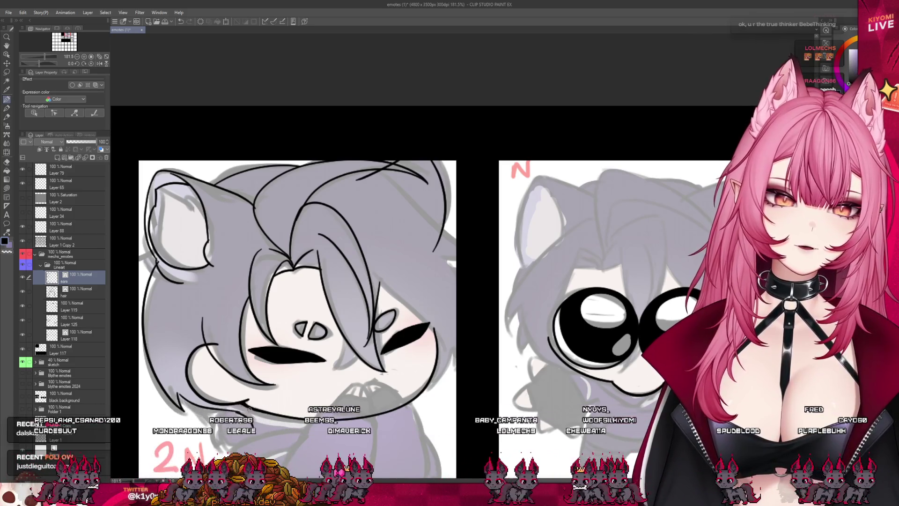
pyautogui.scroll(-5, 306, 401)
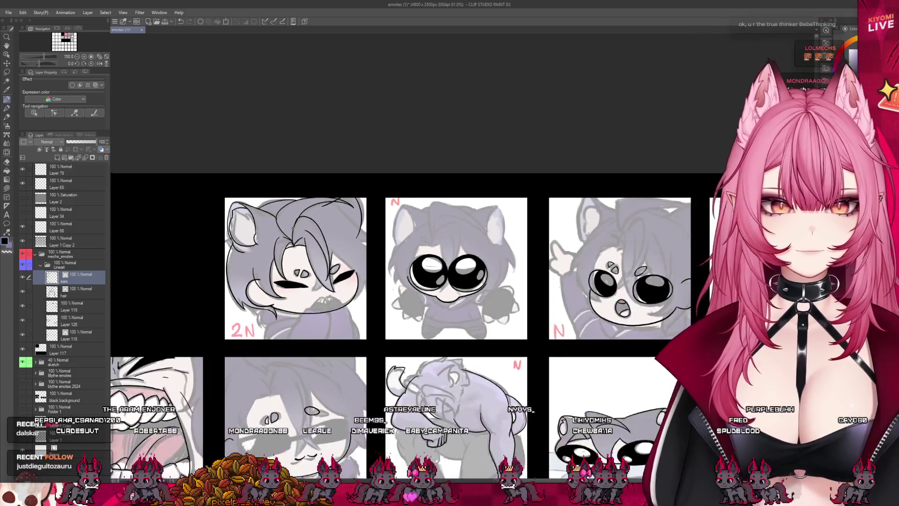
# Hide the sketch folder and zoom around the emote grid to review the lineart.
pyautogui.scroll(5, 565, 261)
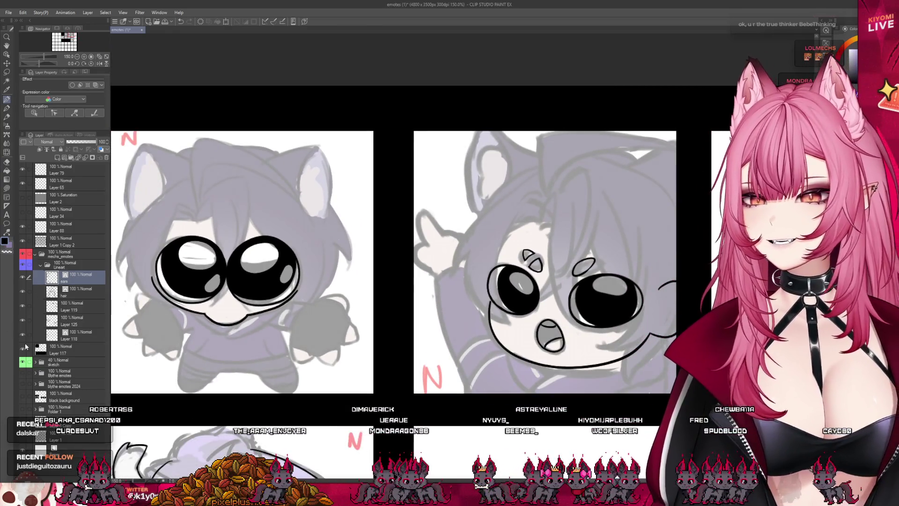
pyautogui.click(23, 362)
pyautogui.scroll(-4, 459, 316)
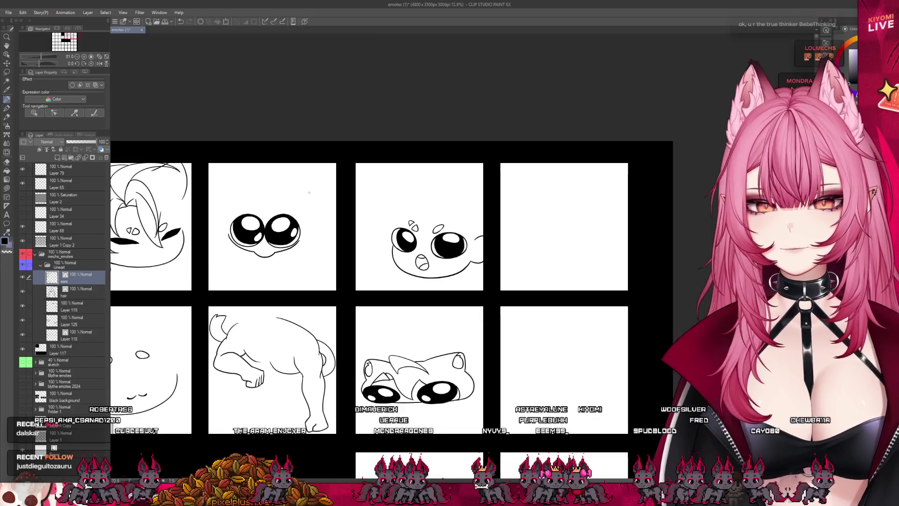
pyautogui.scroll(2, 460, 316)
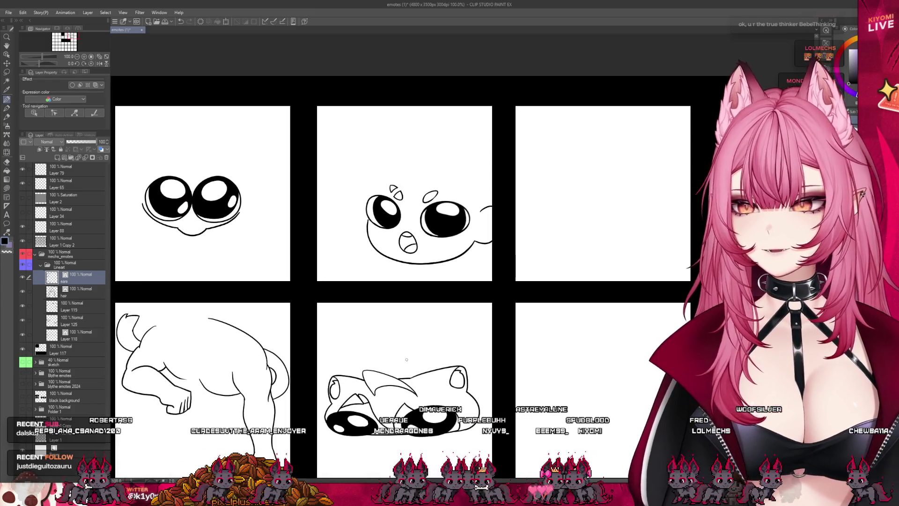
pyautogui.scroll(-2, 407, 359)
pyautogui.scroll(1, 417, 357)
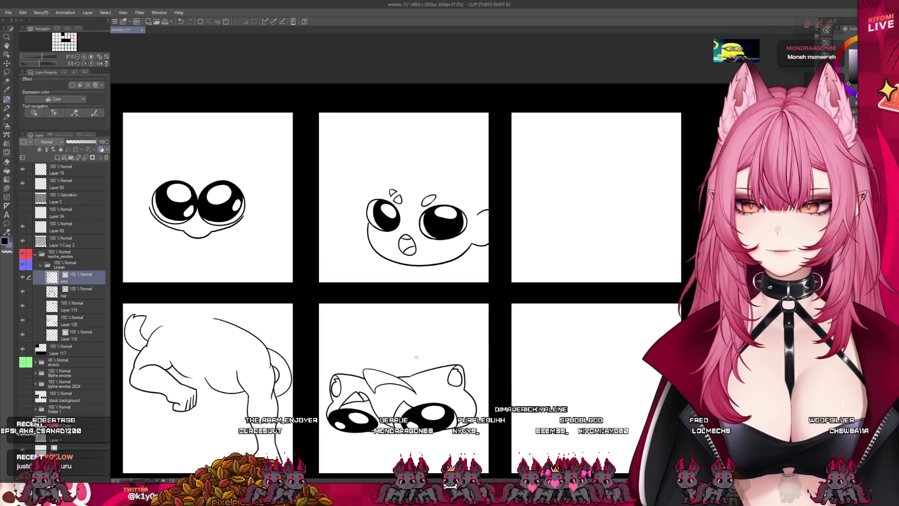
pyautogui.scroll(2, 164, 163)
pyautogui.scroll(1, 527, 241)
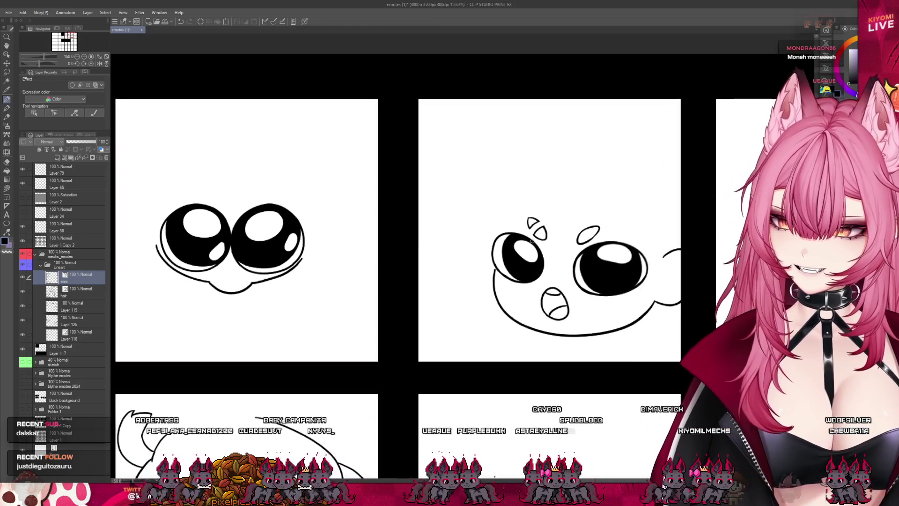
pyautogui.scroll(-2, 530, 241)
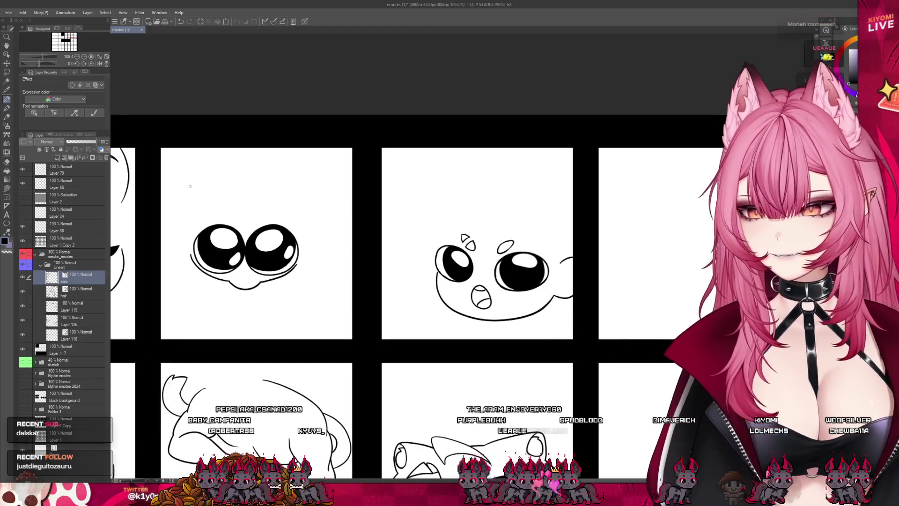
pyautogui.scroll(5, 197, 186)
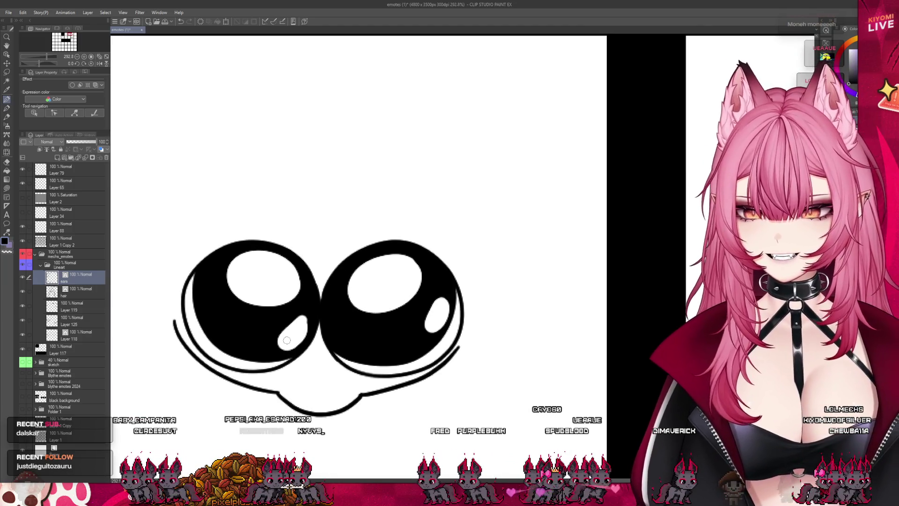
pyautogui.scroll(-6, 308, 303)
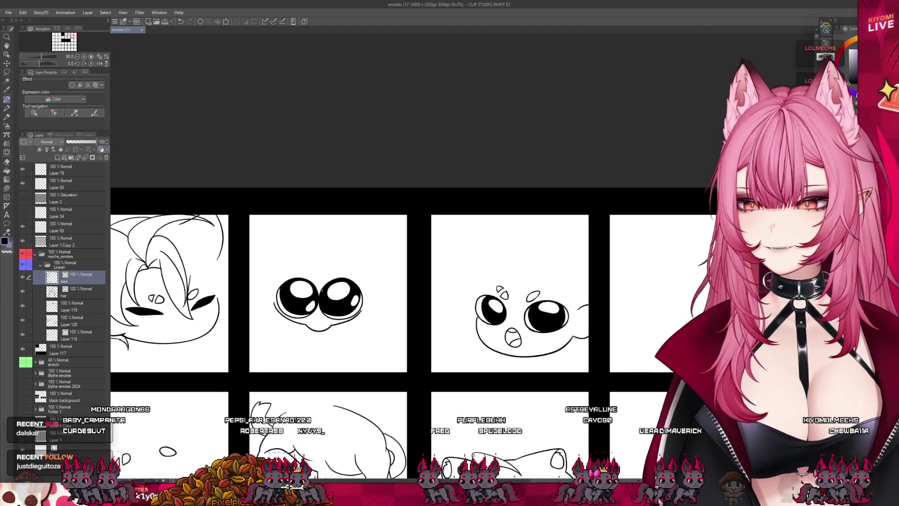
pyautogui.scroll(2, 327, 287)
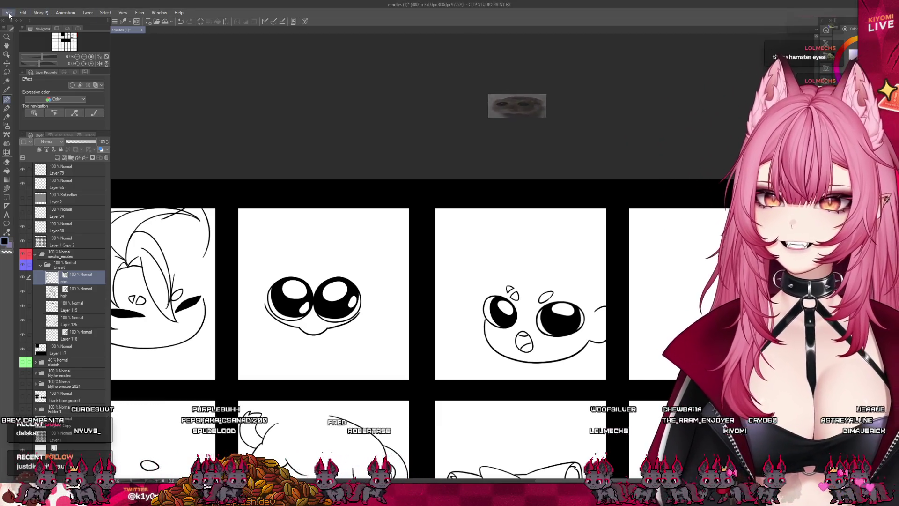
# Make the purple sketches visible again under the emote lineart.
pyautogui.click(25, 29)
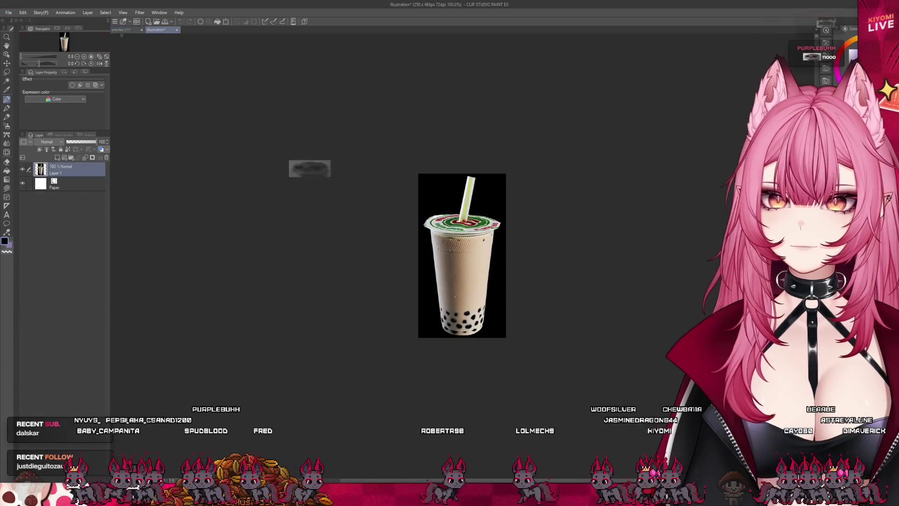
pyautogui.click(121, 30)
pyautogui.click(25, 362)
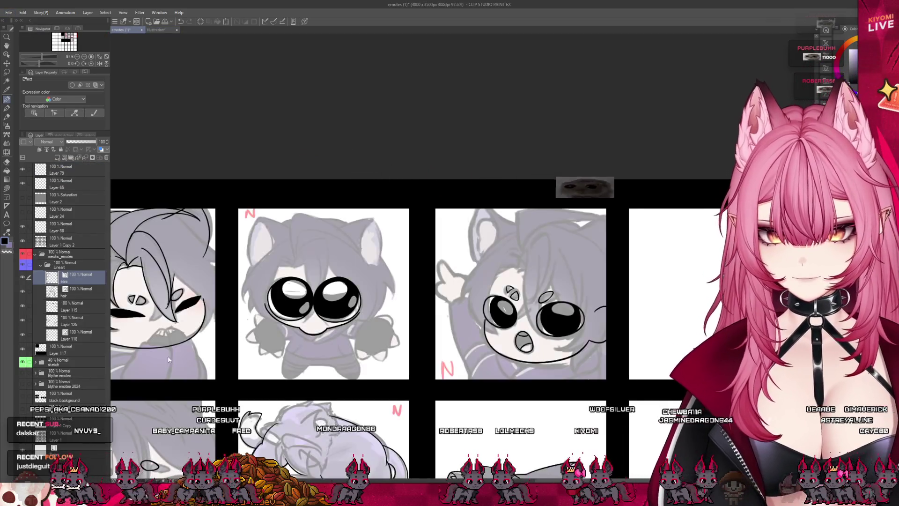
pyautogui.scroll(1, 304, 328)
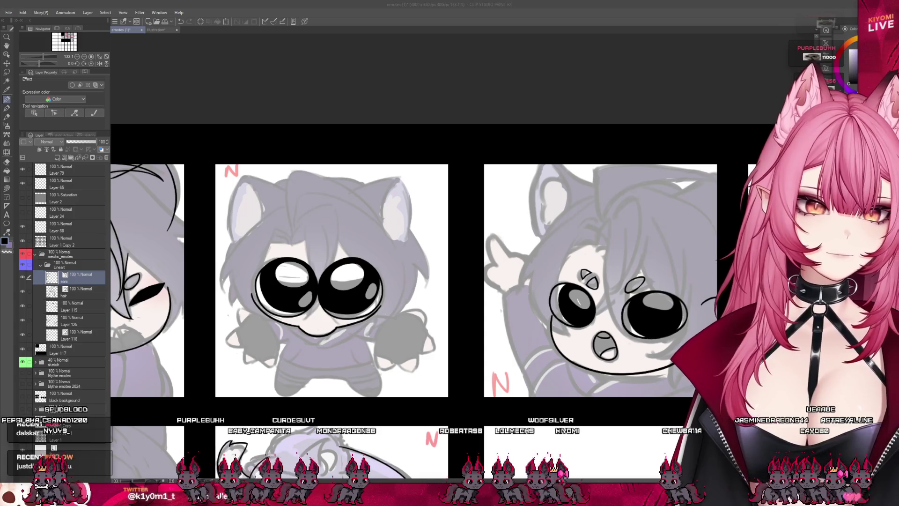
# Paste the chibi emote into the bubble-tea picture and shrink it to fit the cup.
pyautogui.click(155, 29)
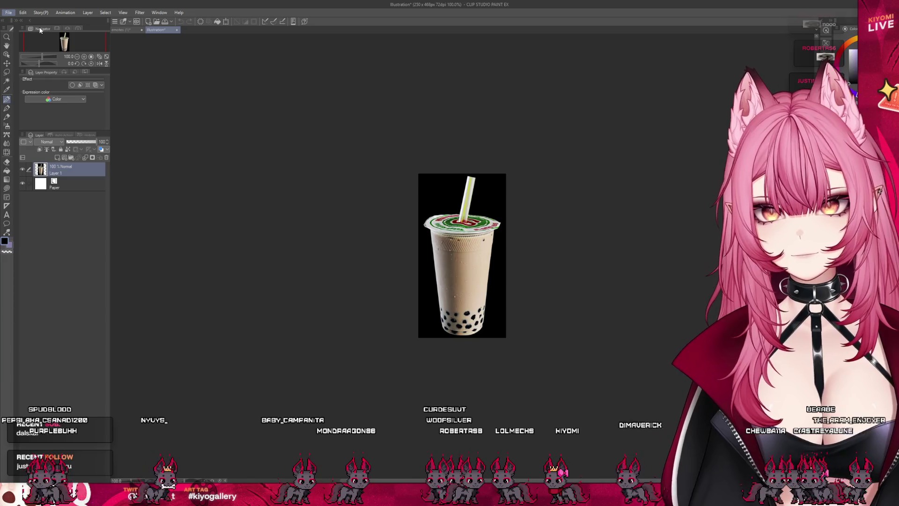
pyautogui.hotkey('ctrl', 'v')
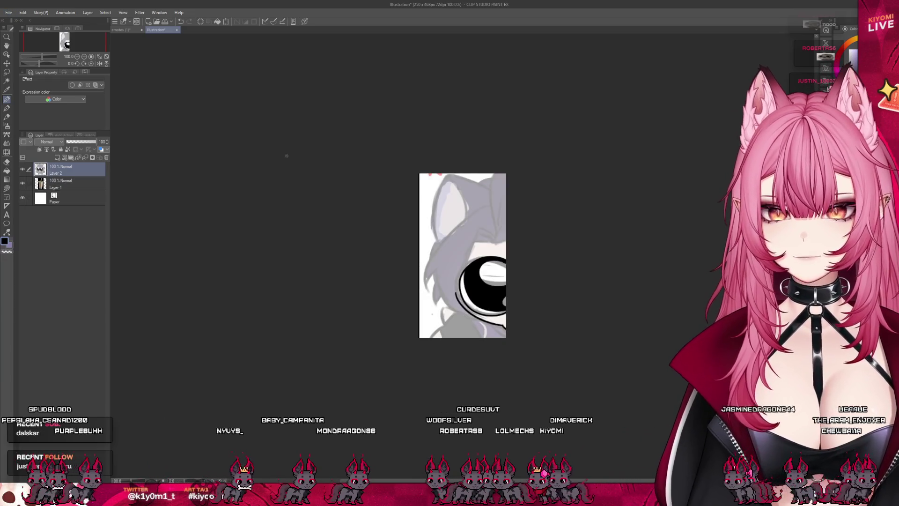
pyautogui.click(226, 21)
pyautogui.scroll(-1, 507, 305)
pyautogui.moveTo(611, 377)
pyautogui.mouseDown()
pyautogui.moveTo(487, 253)
pyautogui.moveTo(489, 288)
pyautogui.mouseUp()
pyautogui.scroll(-2, 489, 288)
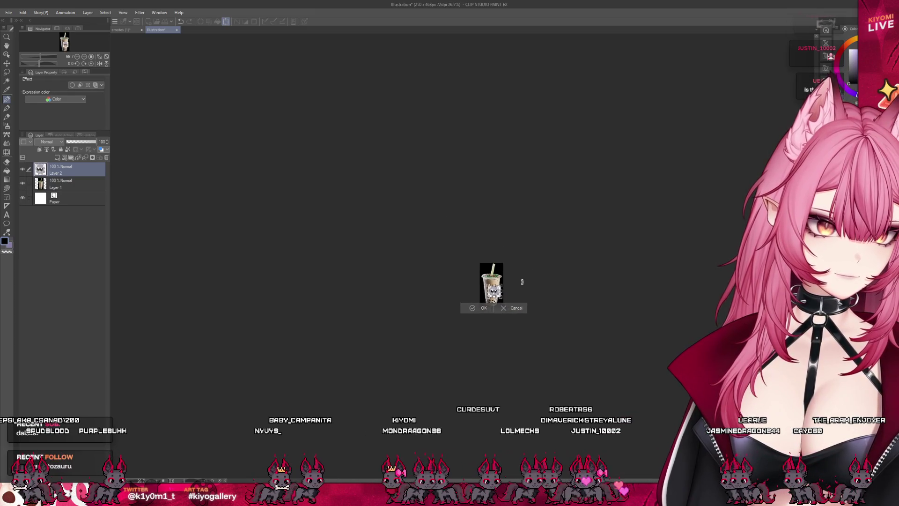
pyautogui.scroll(6, 561, 298)
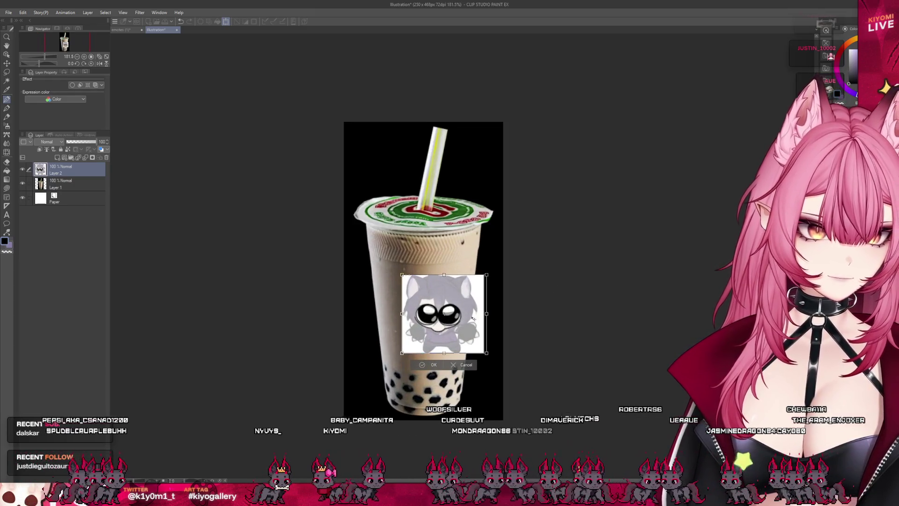
pyautogui.press('Return')
pyautogui.scroll(2, 505, 365)
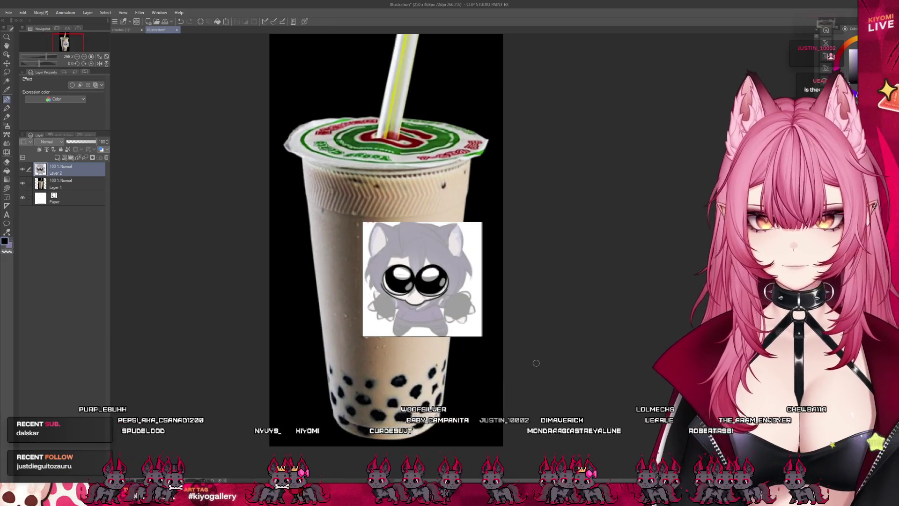
# On a new layer, hand-write 'is it worth it?' and an arrow in red.
pyautogui.click(57, 158)
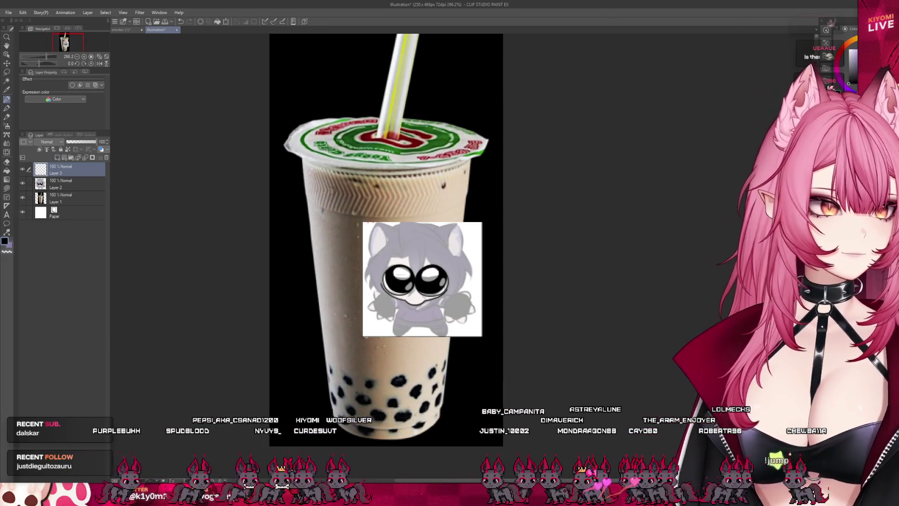
pyautogui.click(854, 49)
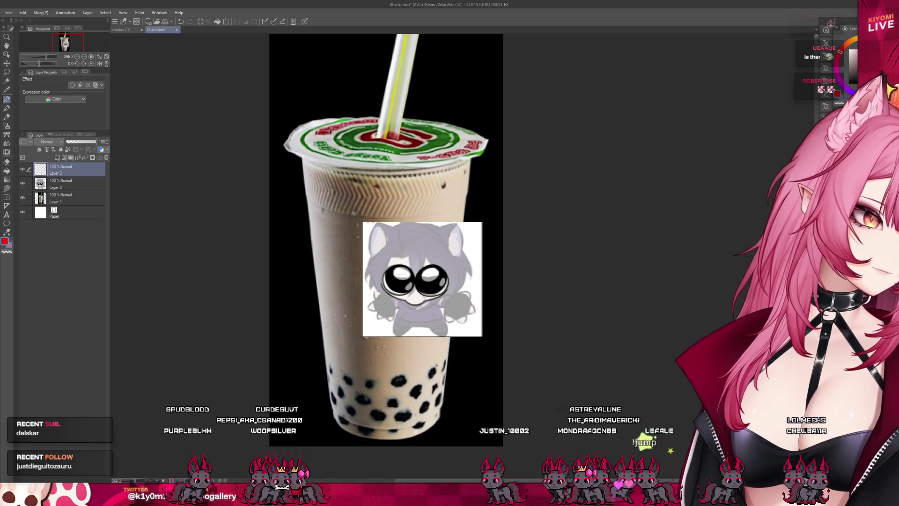
pyautogui.moveTo(371, 367); pyautogui.dragTo(389, 367)
pyautogui.moveTo(302, 220); pyautogui.dragTo(308, 240)
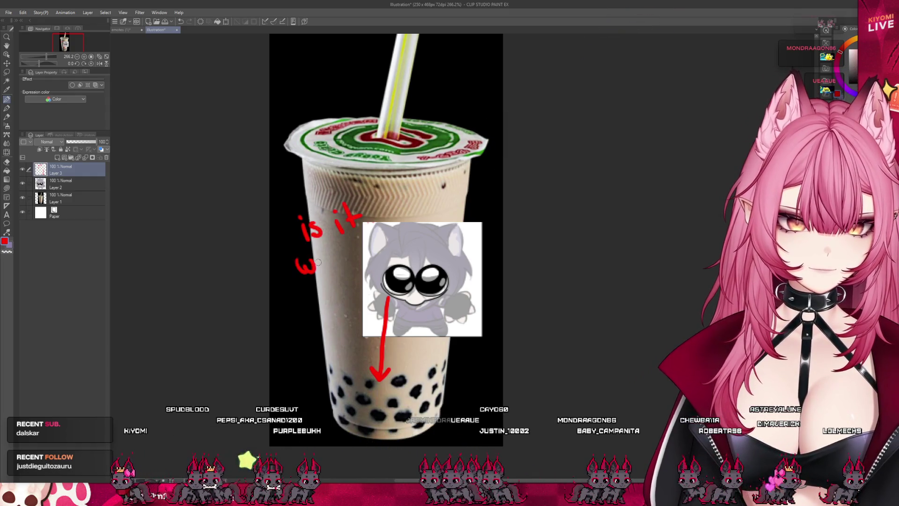
pyautogui.moveTo(392, 222)
pyautogui.mouseDown()
pyautogui.moveTo(388, 242)
pyautogui.moveTo(413, 224)
pyautogui.mouseUp()
pyautogui.click(421, 236)
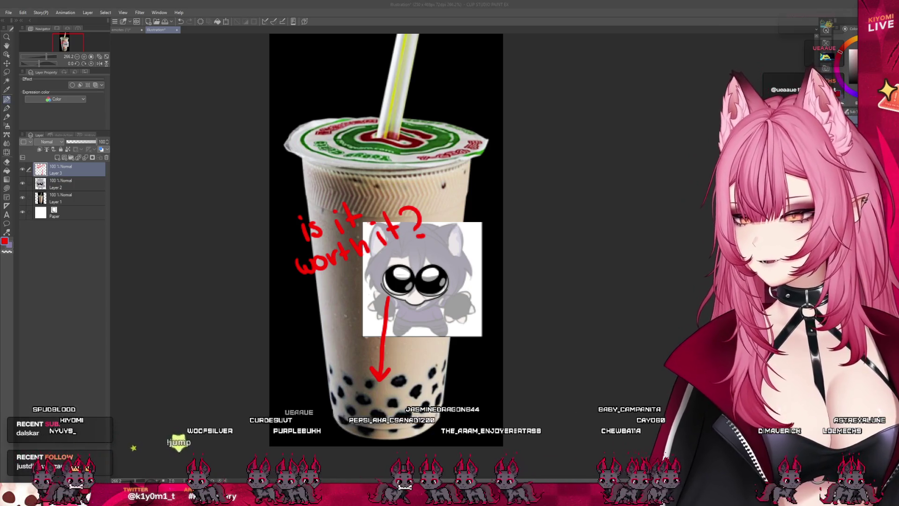
pyautogui.scroll(2, 617, 320)
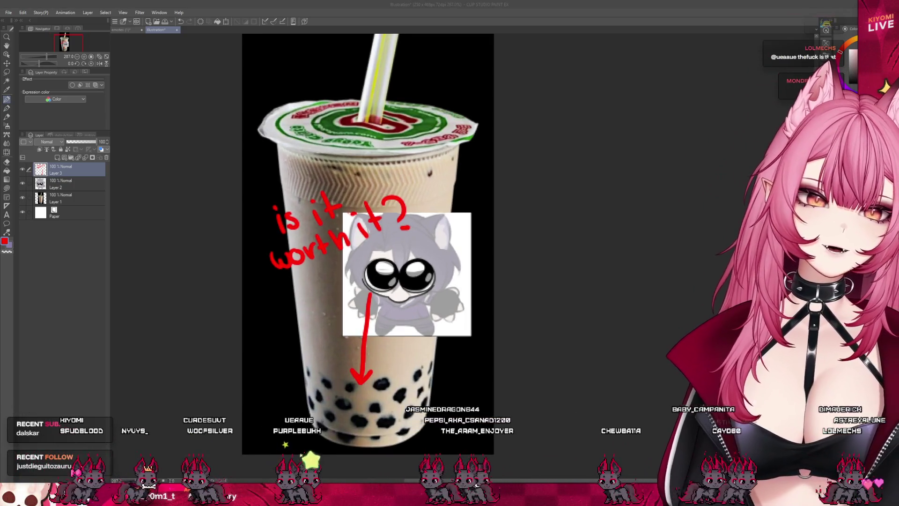
pyautogui.scroll(1, 476, 360)
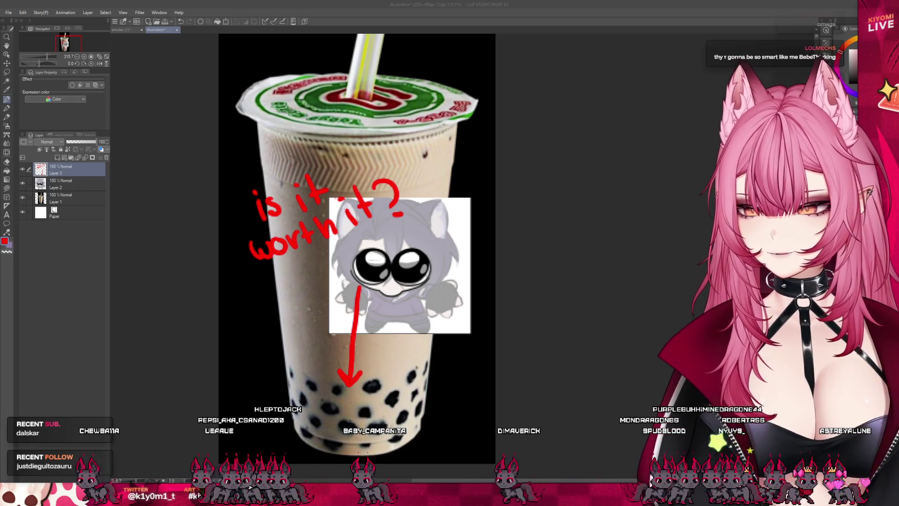
pyautogui.scroll(1, 406, 290)
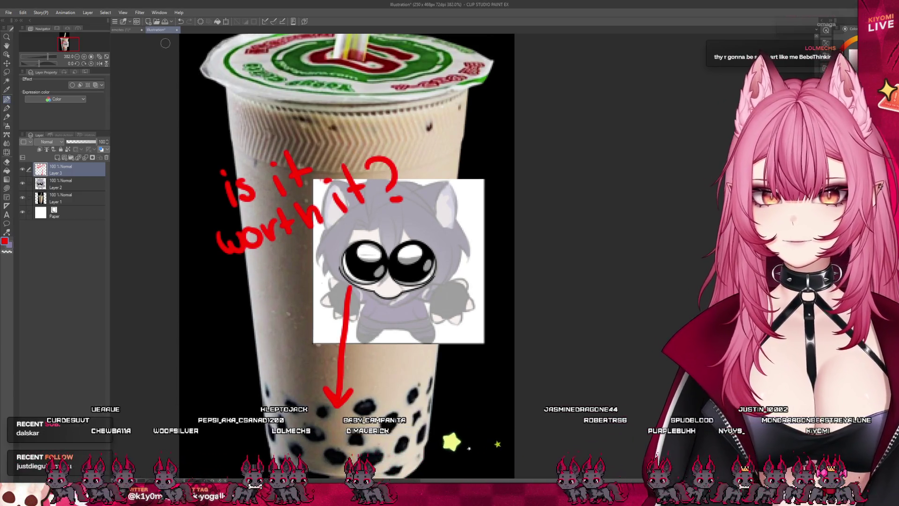
pyautogui.click(121, 30)
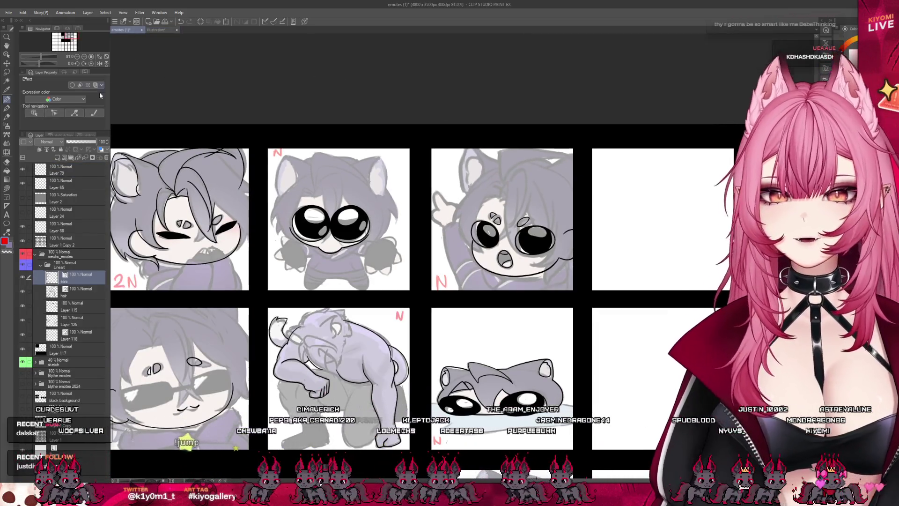
# Switch back to black and ink a line on the right side of the left emote's hair.
pyautogui.press('x')
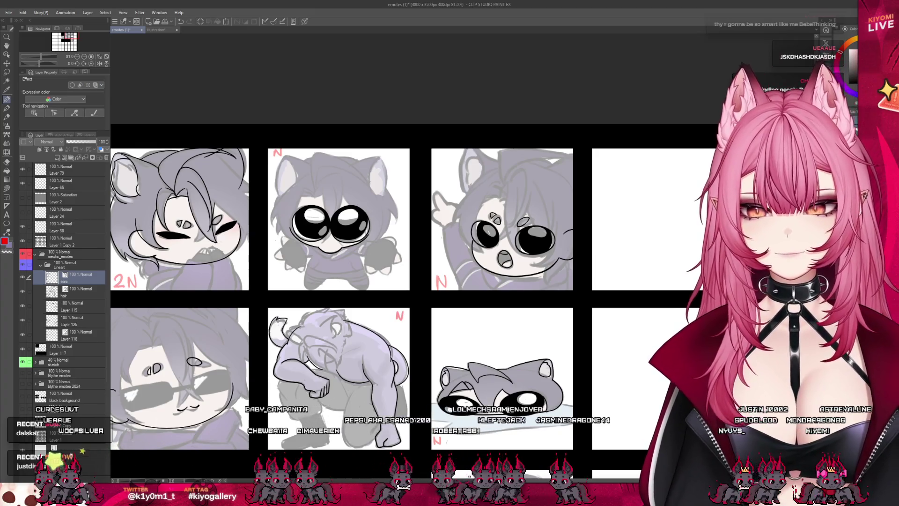
pyautogui.scroll(-2, 390, 186)
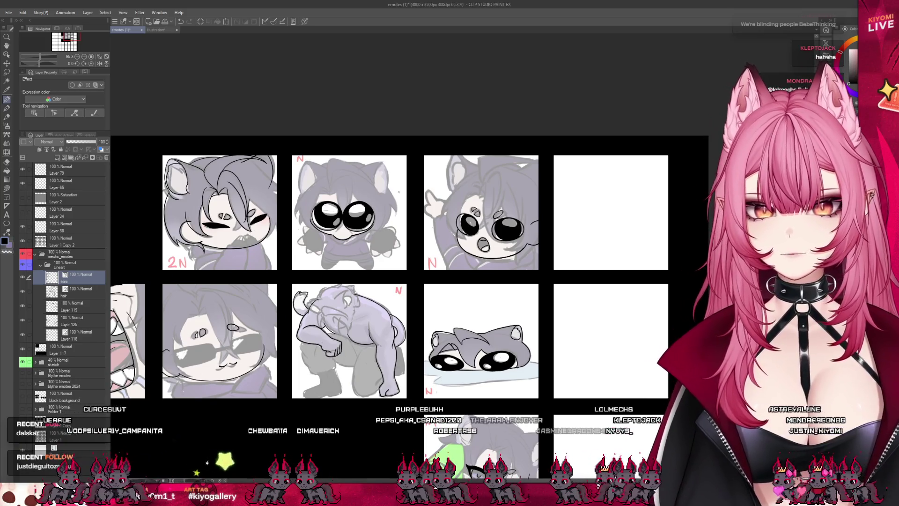
pyautogui.scroll(5, 221, 170)
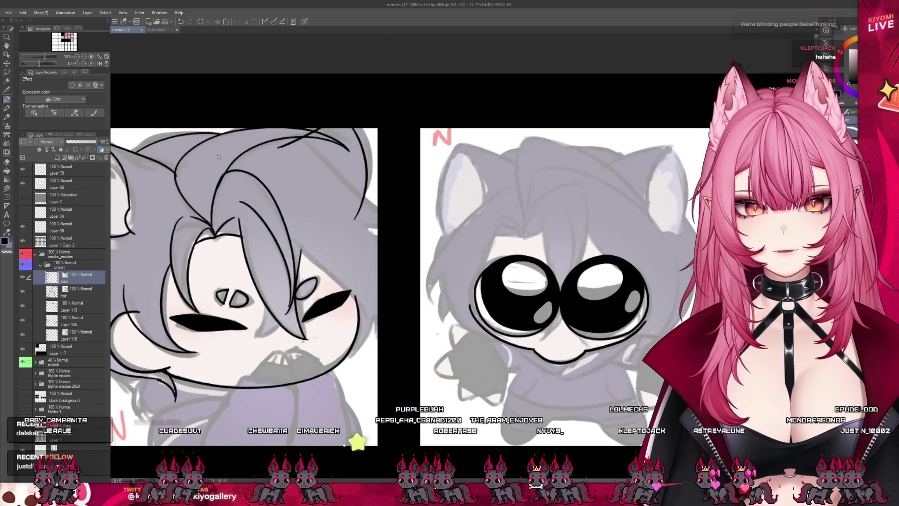
pyautogui.moveTo(338, 132); pyautogui.dragTo(348, 194)
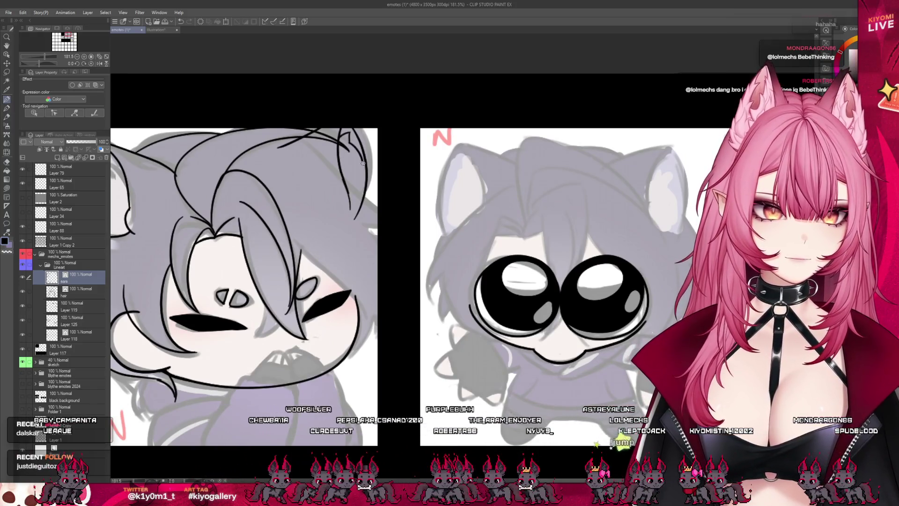
pyautogui.scroll(-2, 379, 165)
pyautogui.scroll(2, 296, 149)
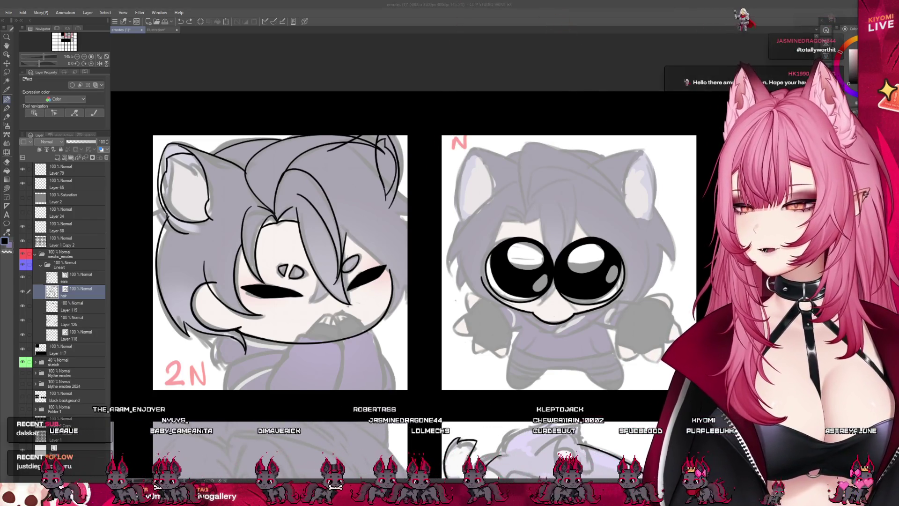
pyautogui.scroll(-2, 313, 180)
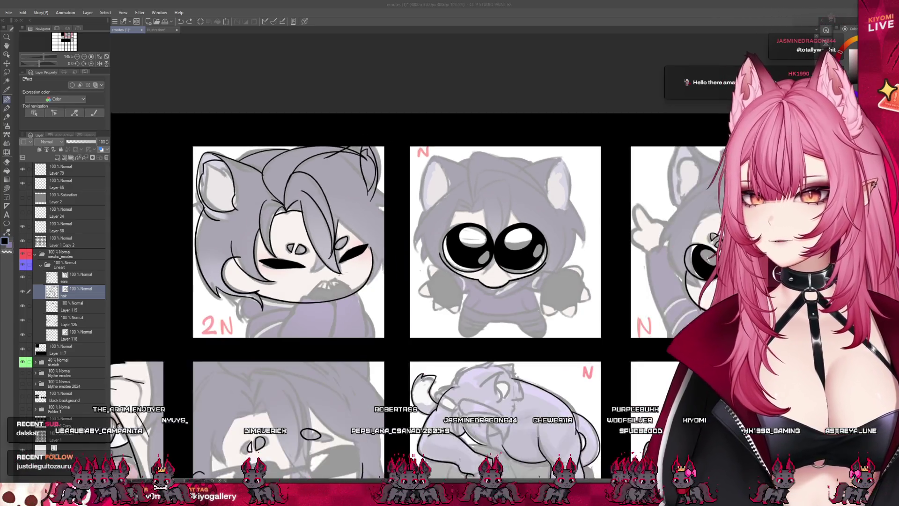
pyautogui.scroll(2, 310, 113)
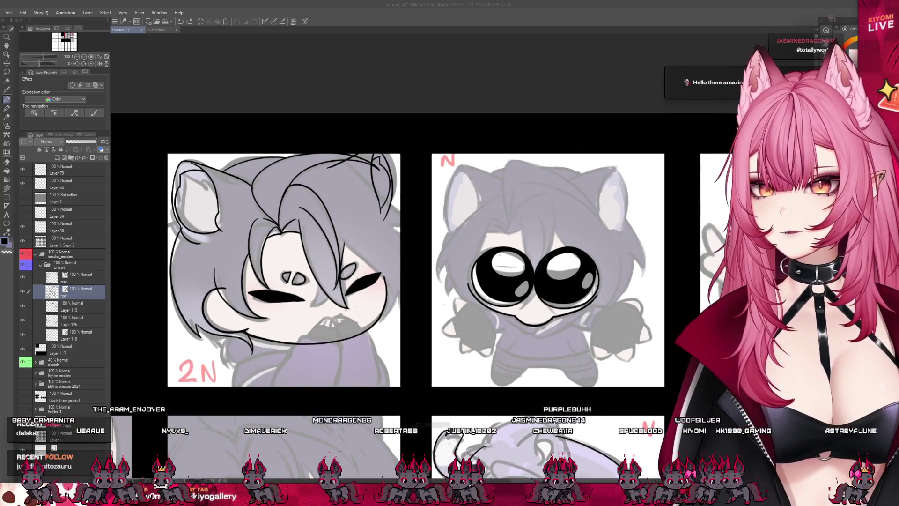
pyautogui.hscroll(3, 374, 249)
pyautogui.scroll(-2, 375, 248)
pyautogui.scroll(1, 375, 249)
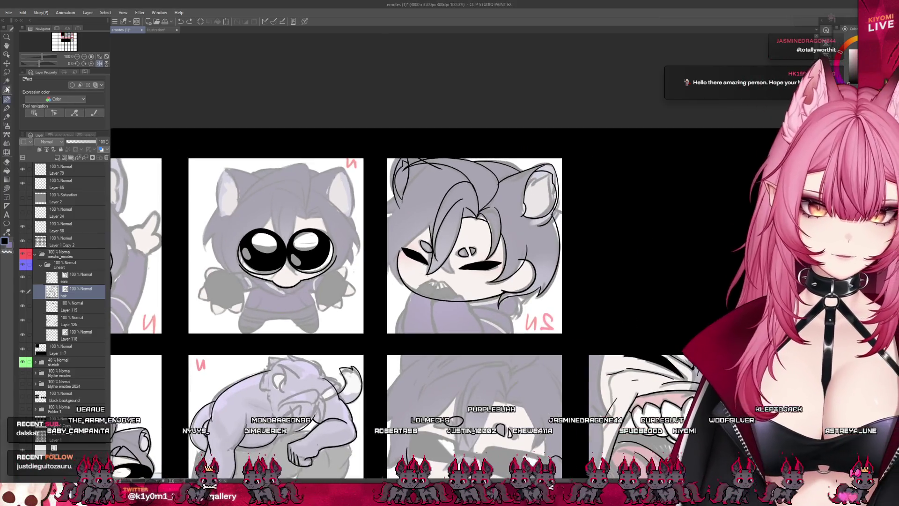
pyautogui.click(99, 64)
# Ink the right side of the face and cheek outline beside the eye, redoing bad strokes.
pyautogui.scroll(-2, 498, 277)
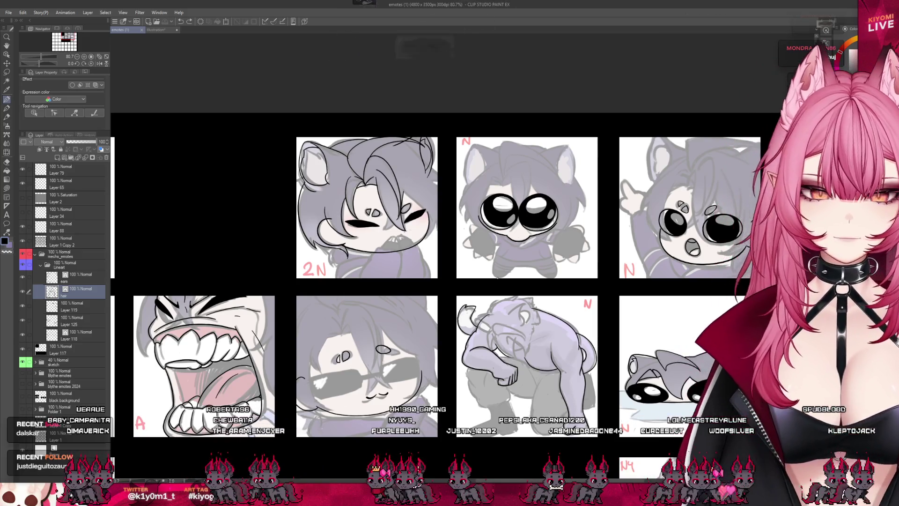
pyautogui.scroll(2, 471, 244)
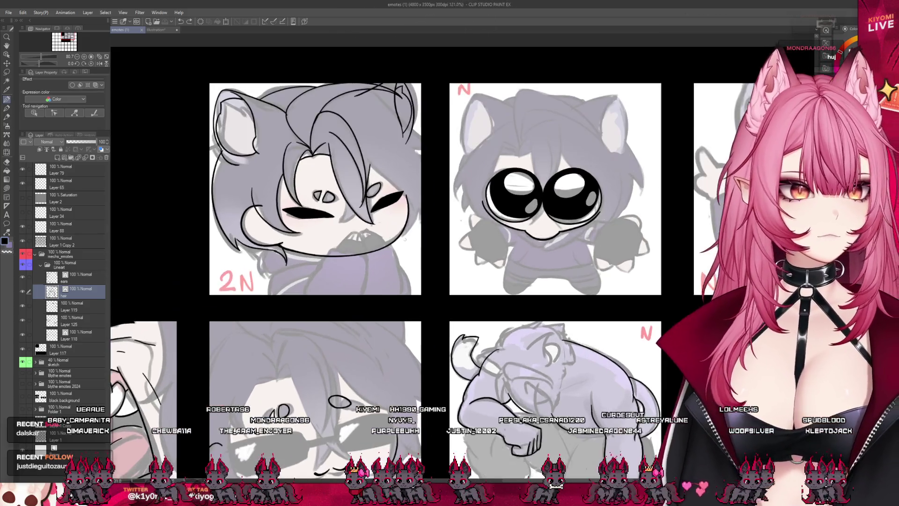
pyautogui.scroll(1, 505, 138)
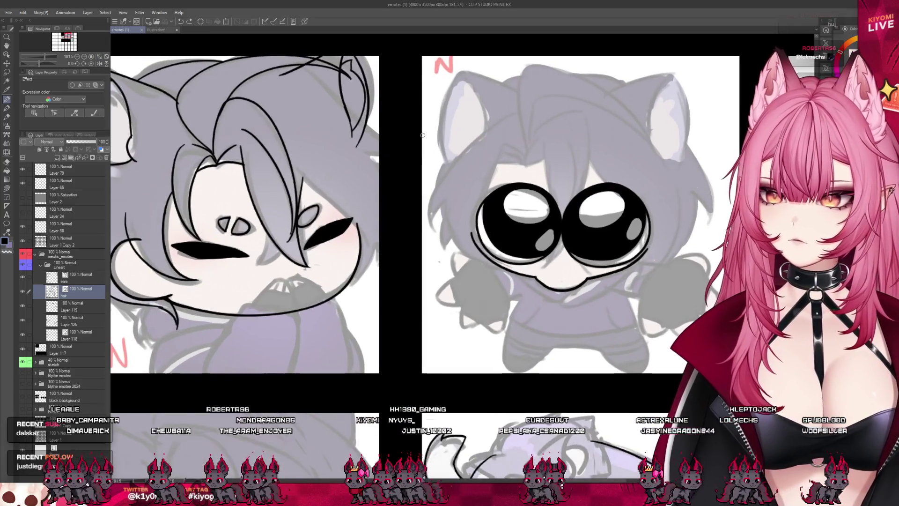
pyautogui.moveTo(317, 182); pyautogui.dragTo(365, 253)
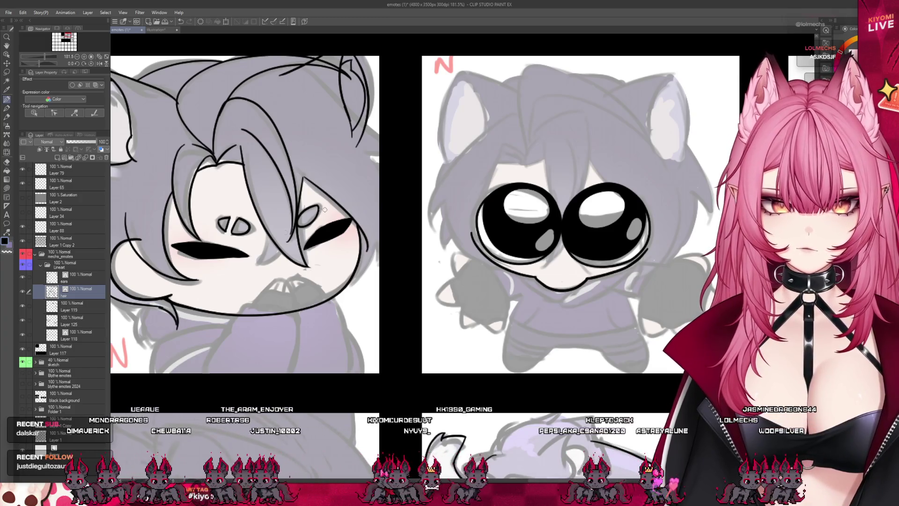
pyautogui.hotkey('ctrl', 'z')
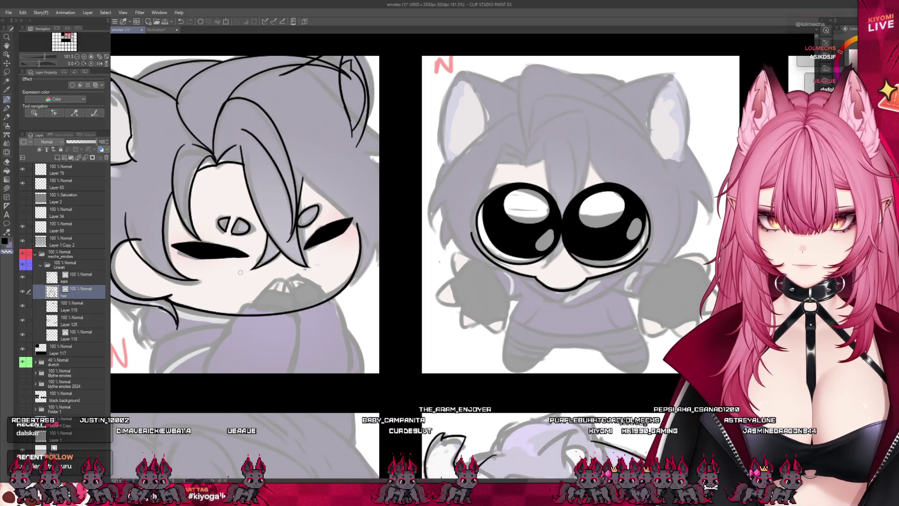
pyautogui.moveTo(305, 178); pyautogui.dragTo(372, 243)
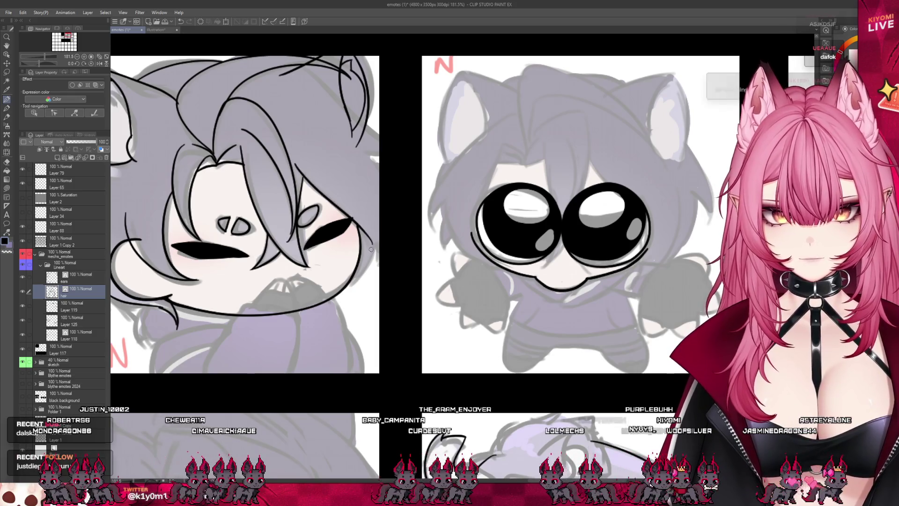
pyautogui.moveTo(295, 165); pyautogui.dragTo(370, 251)
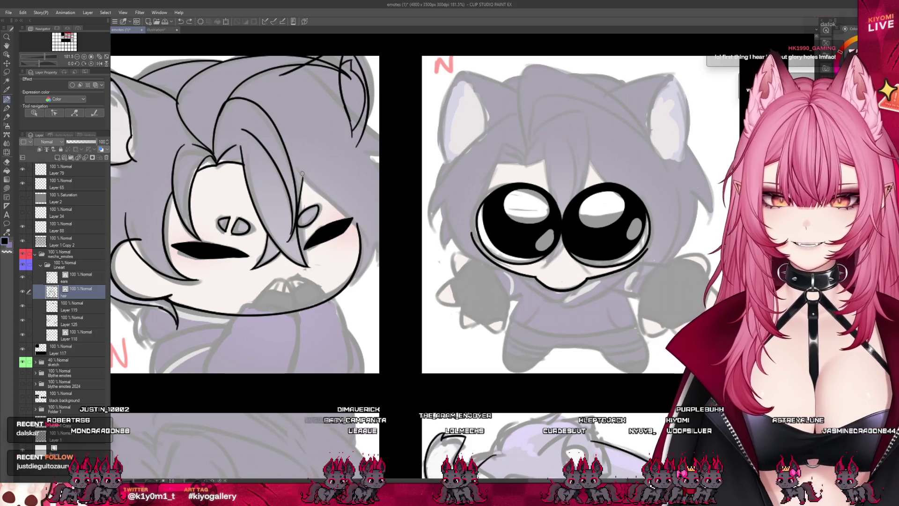
pyautogui.hotkey('ctrl', 'z')
pyautogui.moveTo(305, 178); pyautogui.dragTo(300, 224)
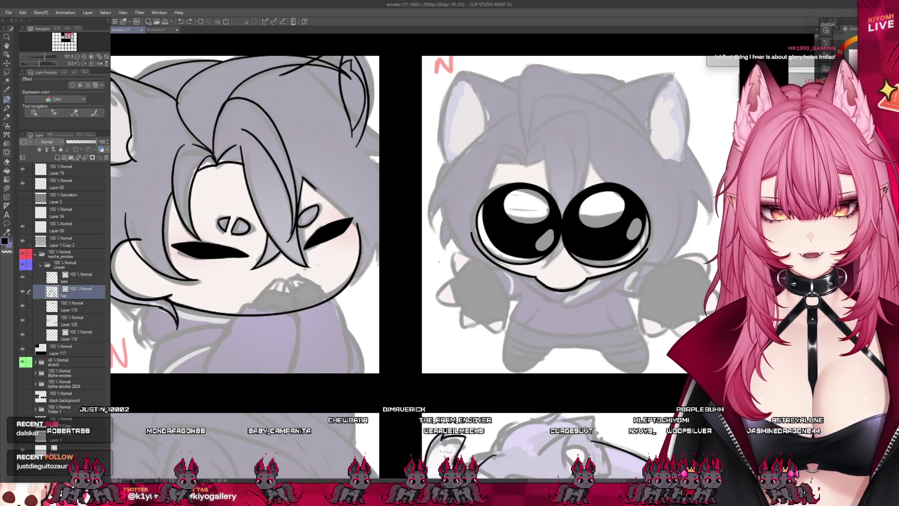
pyautogui.moveTo(363, 231); pyautogui.dragTo(365, 258)
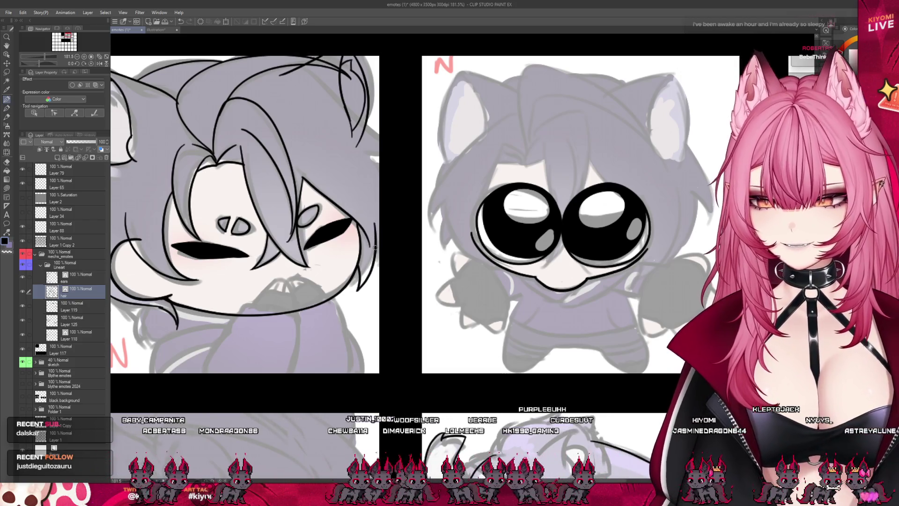
pyautogui.moveTo(375, 225); pyautogui.dragTo(377, 245)
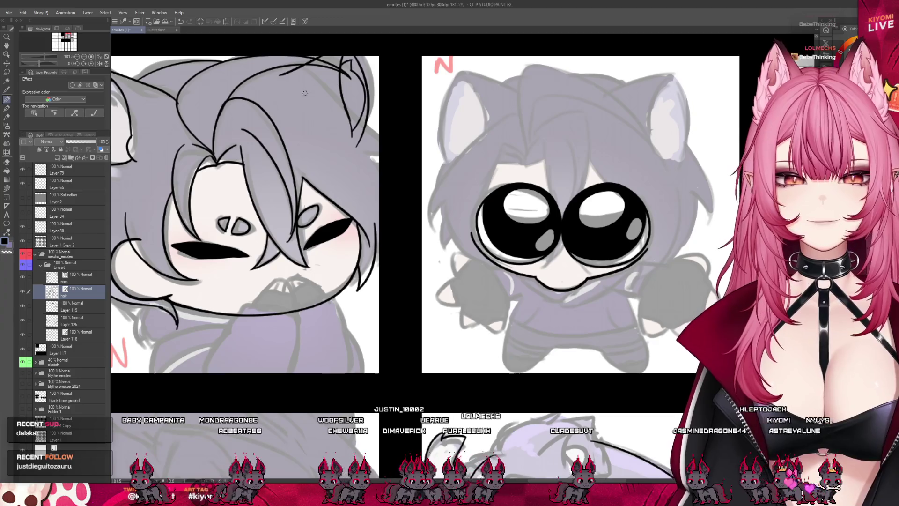
# Ink hair strands from the top of the head down-right, then select the ears layer.
pyautogui.moveTo(290, 76); pyautogui.dragTo(323, 58)
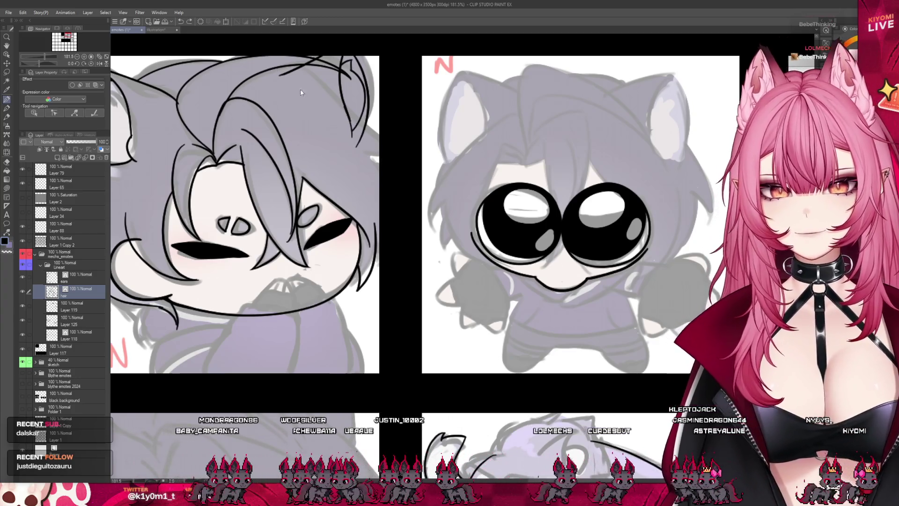
pyautogui.moveTo(327, 104); pyautogui.dragTo(378, 151)
pyautogui.hotkey('ctrl', 'z')
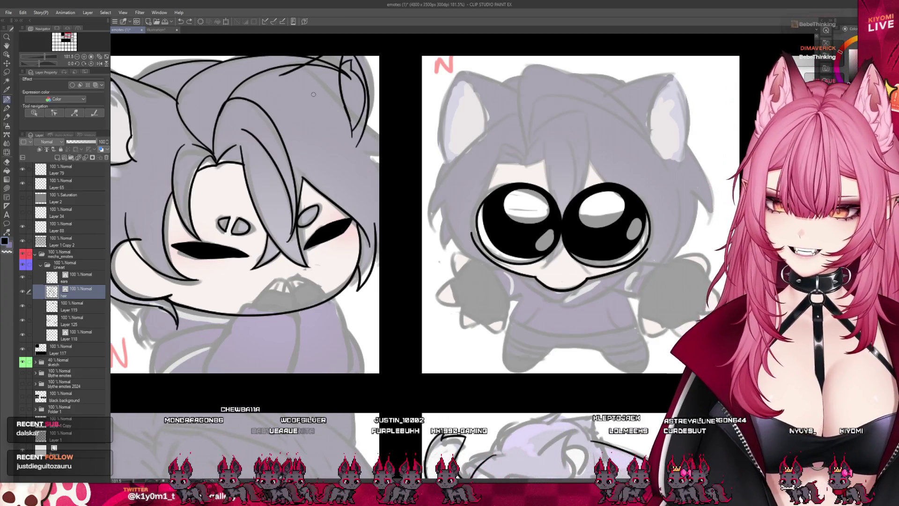
pyautogui.moveTo(271, 69); pyautogui.dragTo(392, 132)
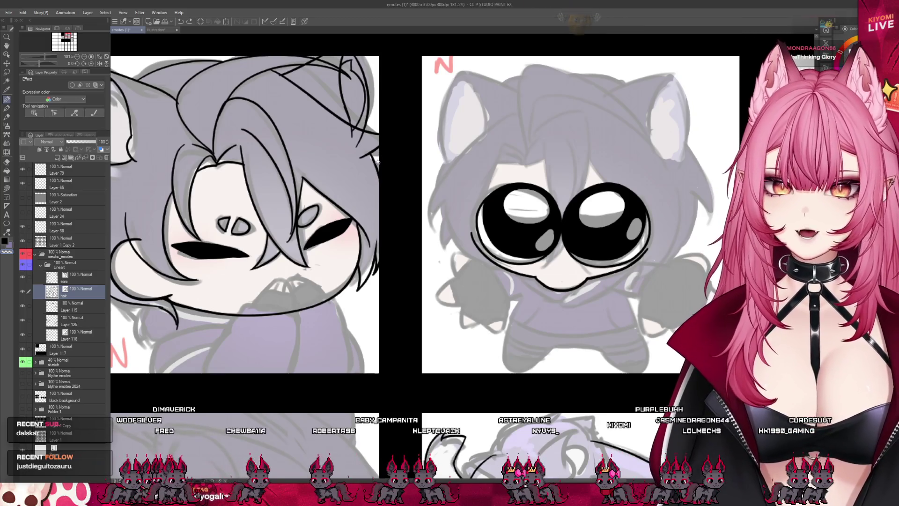
pyautogui.click(85, 281)
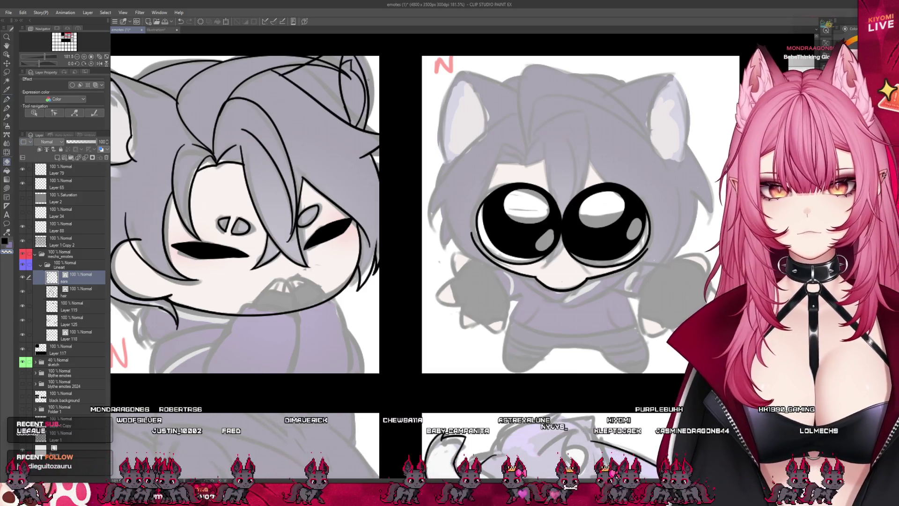
pyautogui.scroll(-3, 414, 211)
pyautogui.scroll(2, 415, 211)
pyautogui.scroll(1, 370, 153)
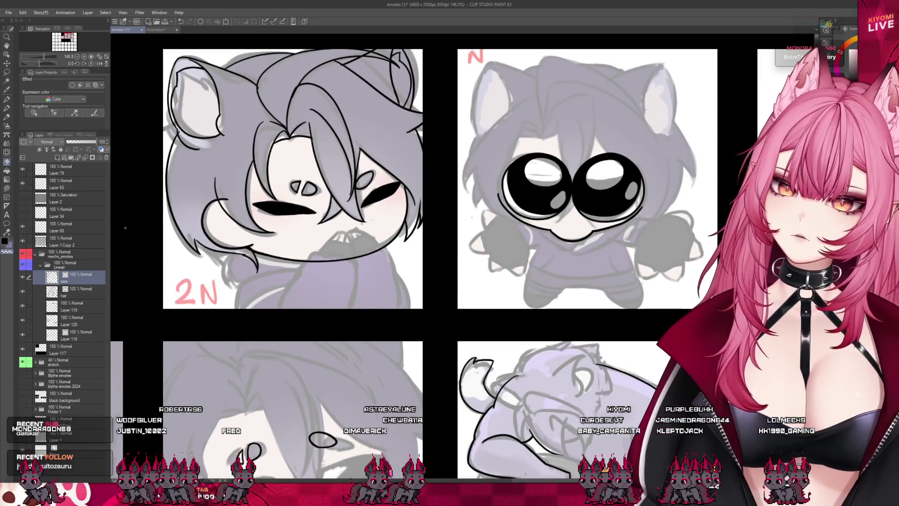
pyautogui.scroll(-2, 249, 159)
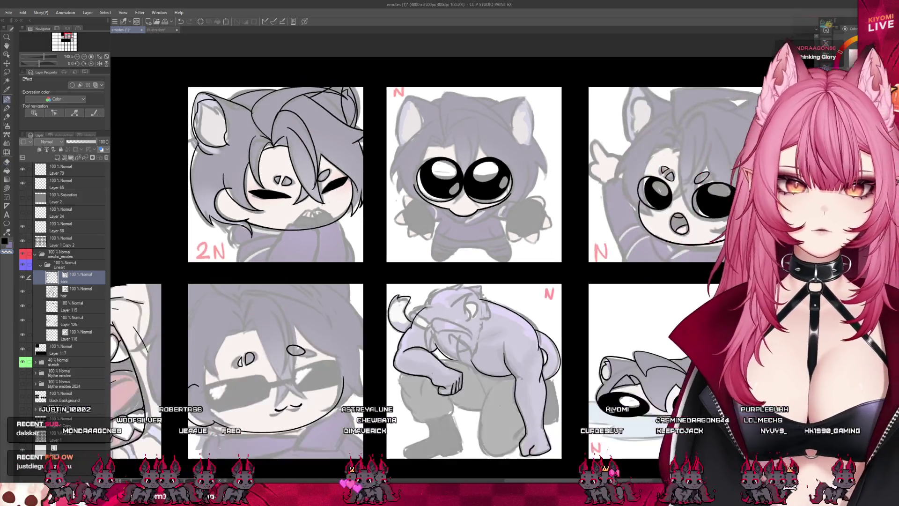
pyautogui.scroll(1, 258, 140)
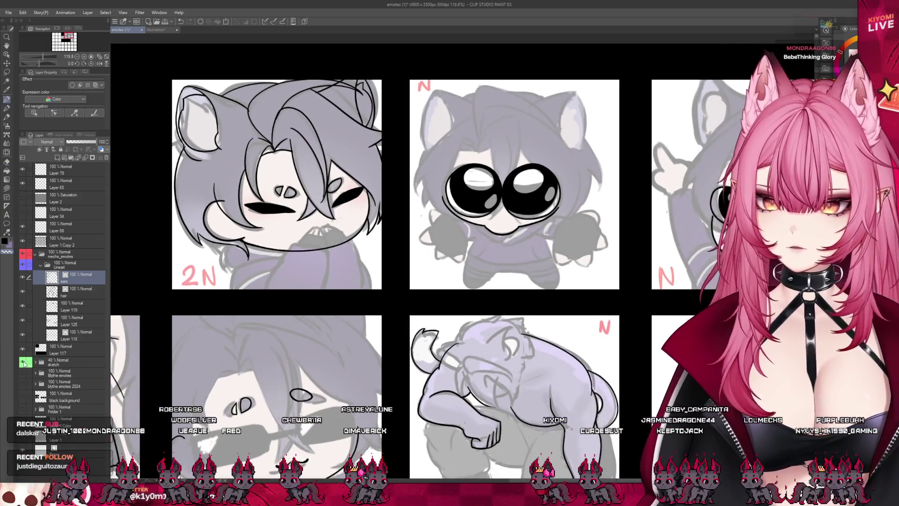
# Hide the sketch folder to view the black lineart alone.
pyautogui.click(22, 362)
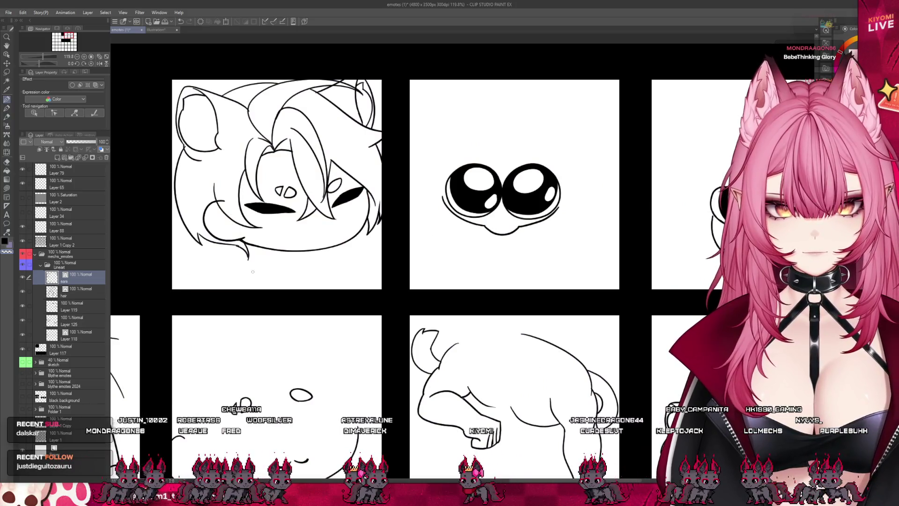
pyautogui.scroll(-3, 371, 203)
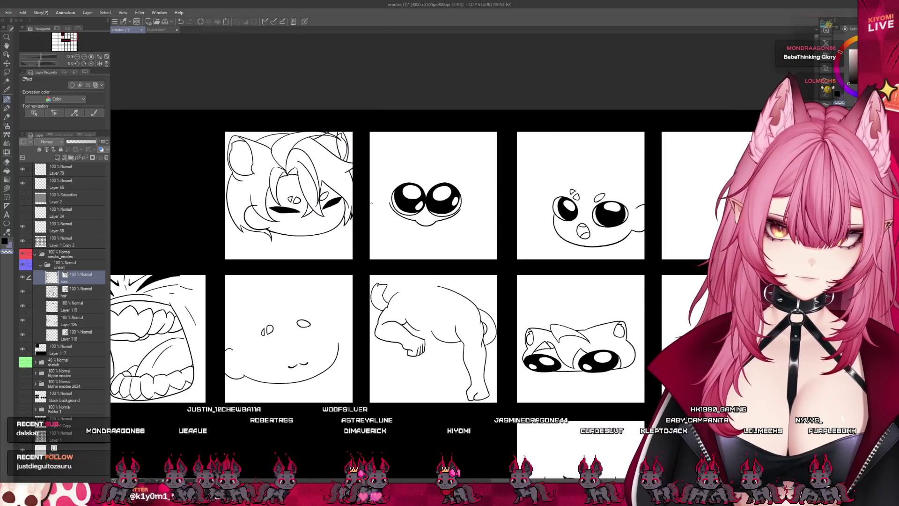
pyautogui.scroll(2, 259, 121)
pyautogui.scroll(2, 241, 149)
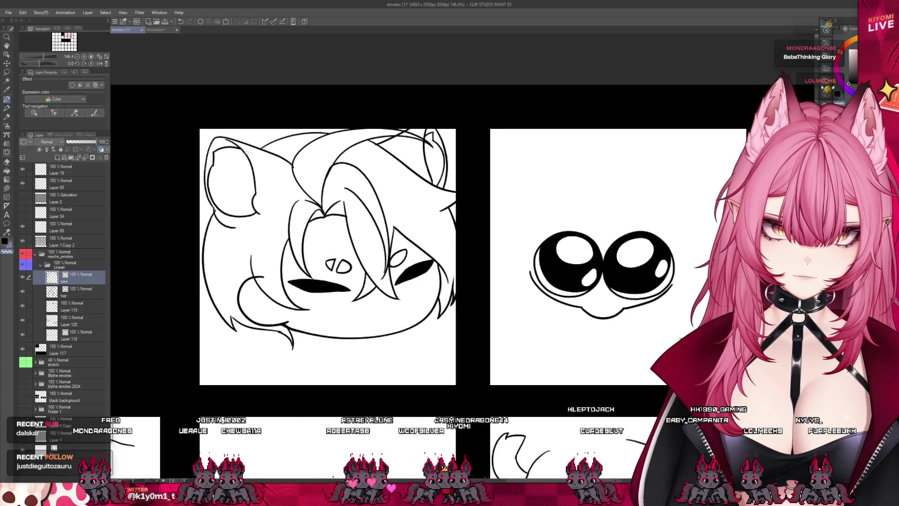
pyautogui.scroll(-2, 386, 162)
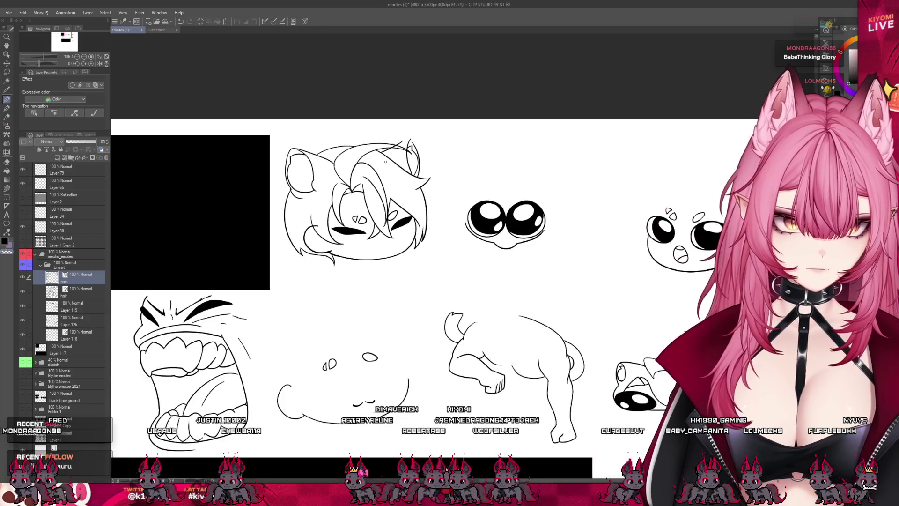
pyautogui.scroll(1, 370, 155)
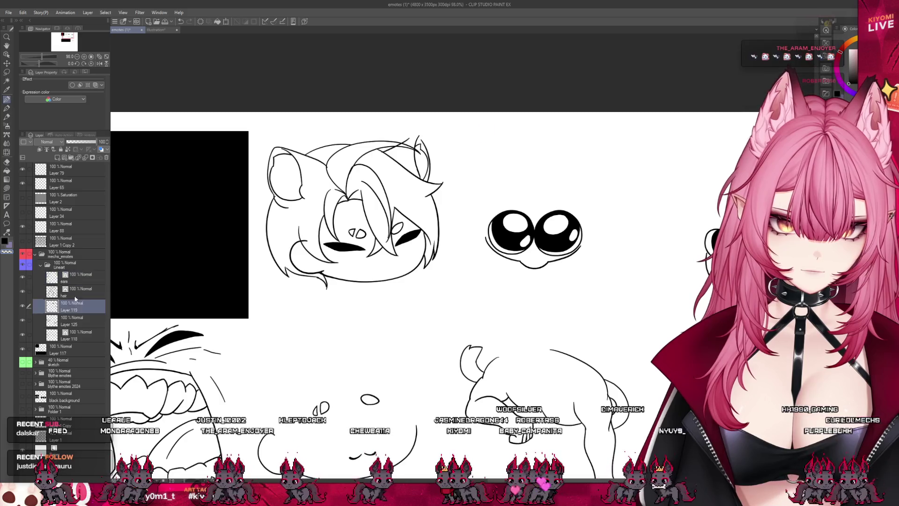
# Zoom in on the ear and erase the stray line crossing the thick outline.
pyautogui.scroll(2, 423, 133)
pyautogui.scroll(1, 414, 138)
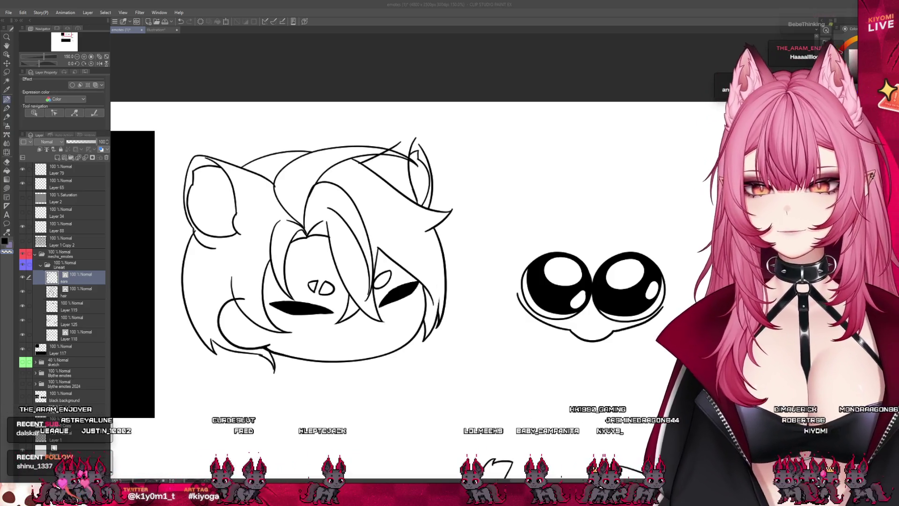
pyautogui.scroll(5, 400, 119)
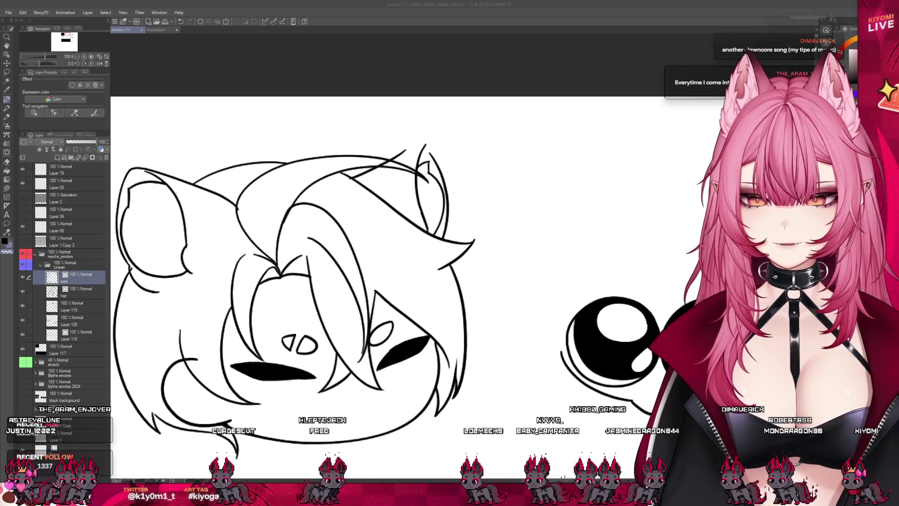
pyautogui.scroll(1, 504, 160)
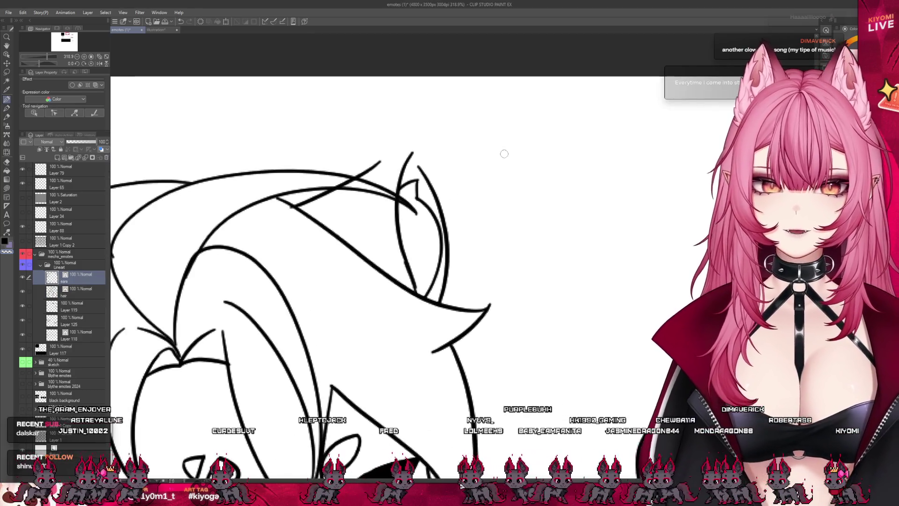
pyautogui.press('e')
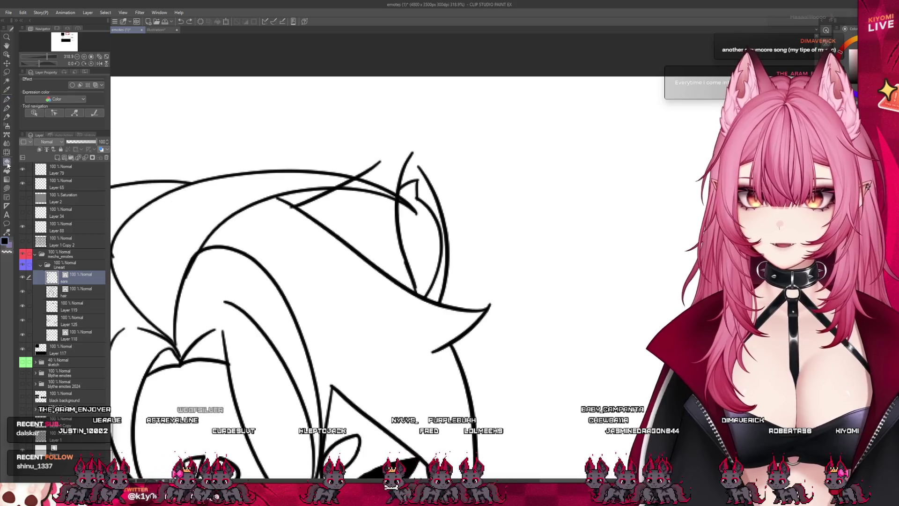
pyautogui.moveTo(349, 182); pyautogui.dragTo(345, 184)
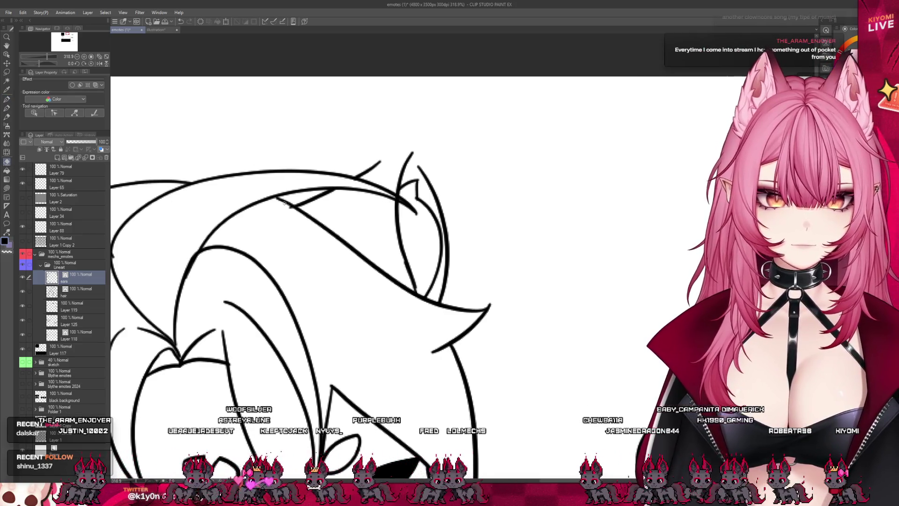
# Select the hair layer and ink a short pen stroke along the hair's bottom edge.
pyautogui.scroll(-2, 459, 220)
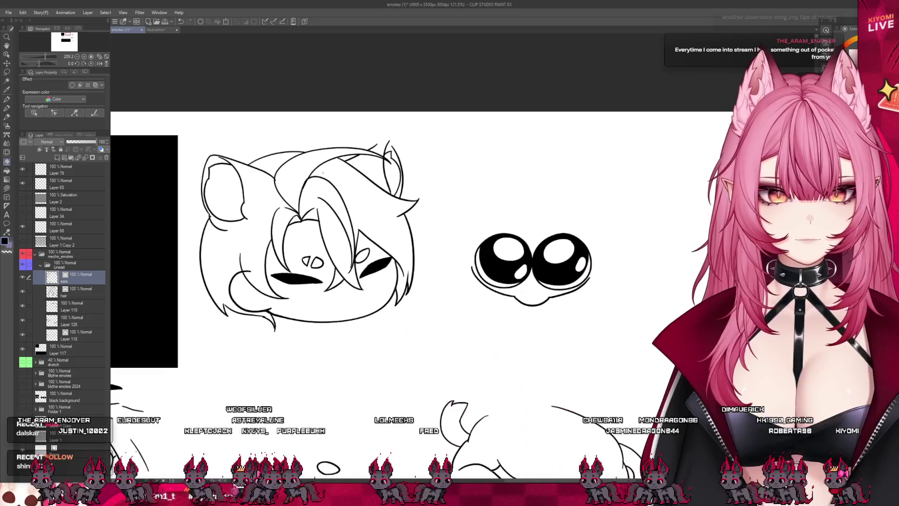
pyautogui.scroll(2, 270, 267)
pyautogui.click(81, 333)
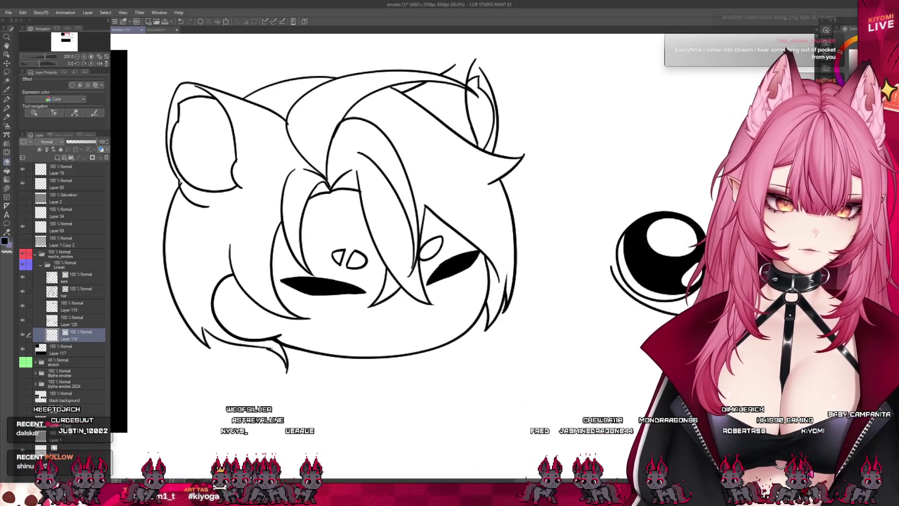
pyautogui.click(82, 294)
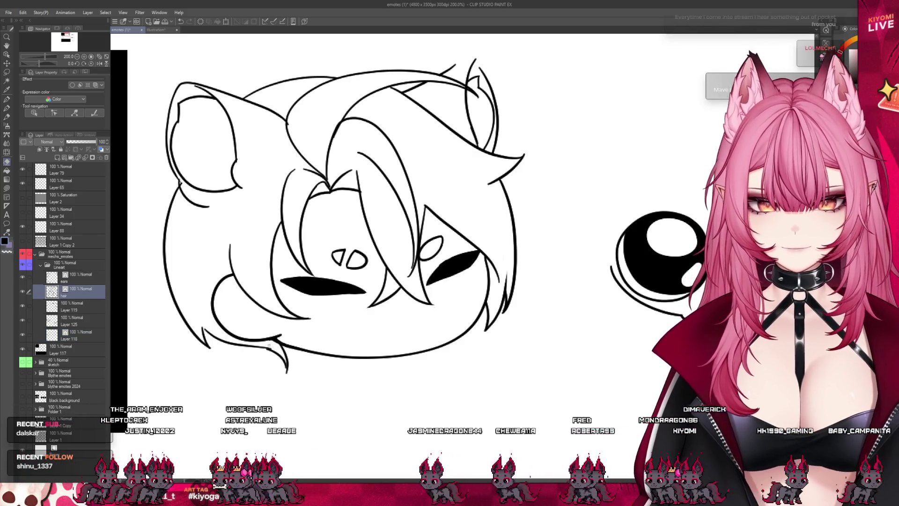
pyautogui.press('p')
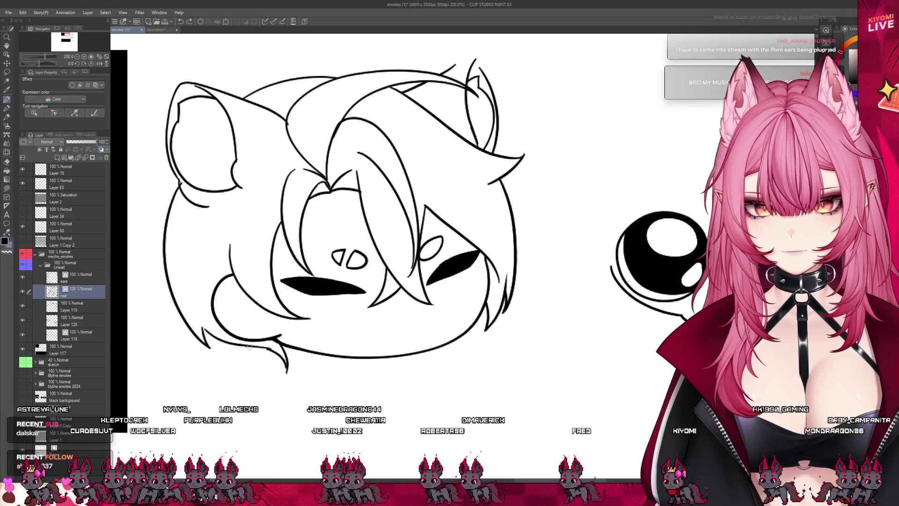
pyautogui.moveTo(246, 346); pyautogui.dragTo(273, 352)
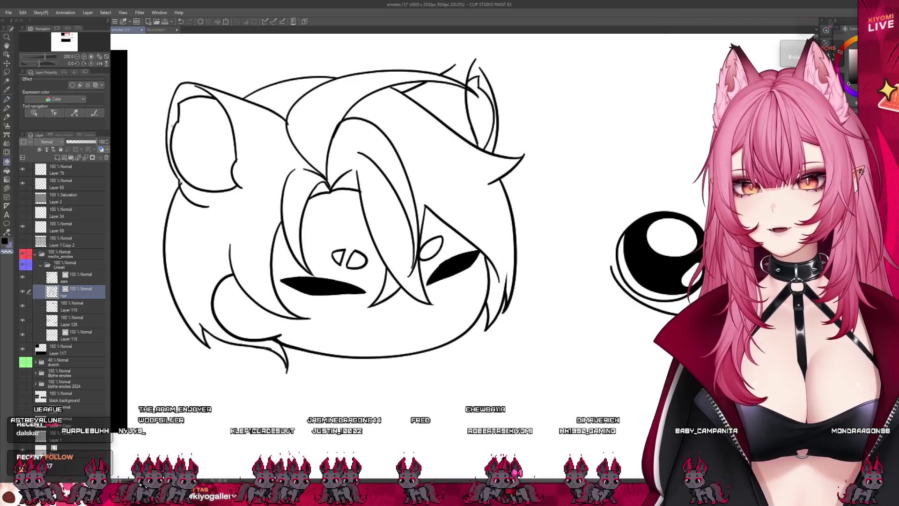
# Toggle the hair and ears layers' visibility to check the lines underneath.
pyautogui.press('i')
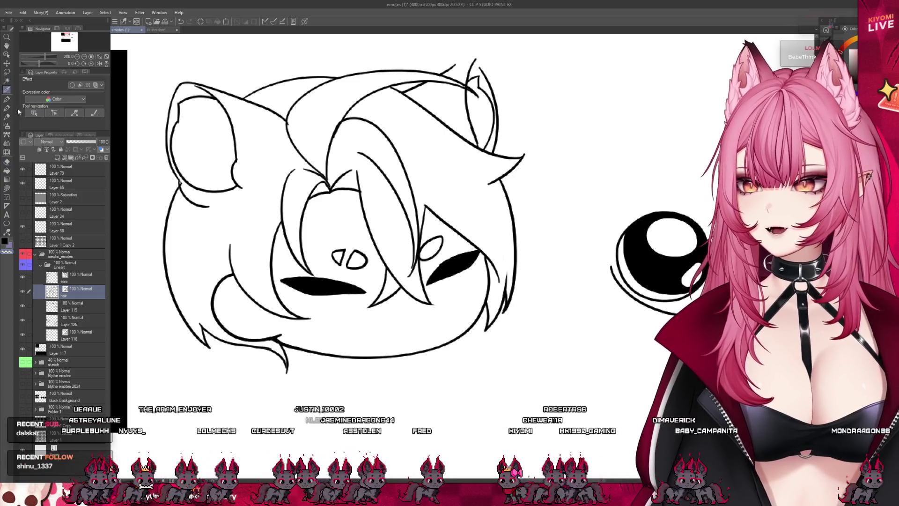
pyautogui.click(25, 295)
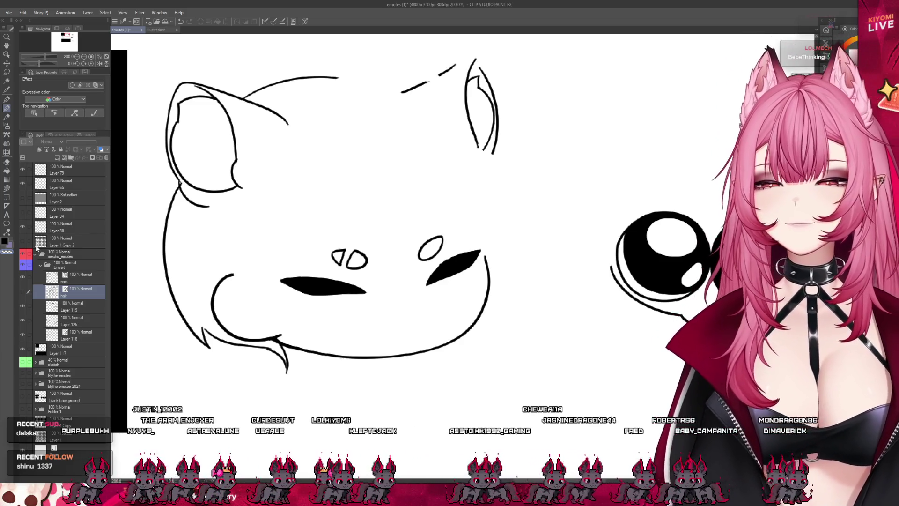
pyautogui.click(89, 283)
pyautogui.click(21, 277)
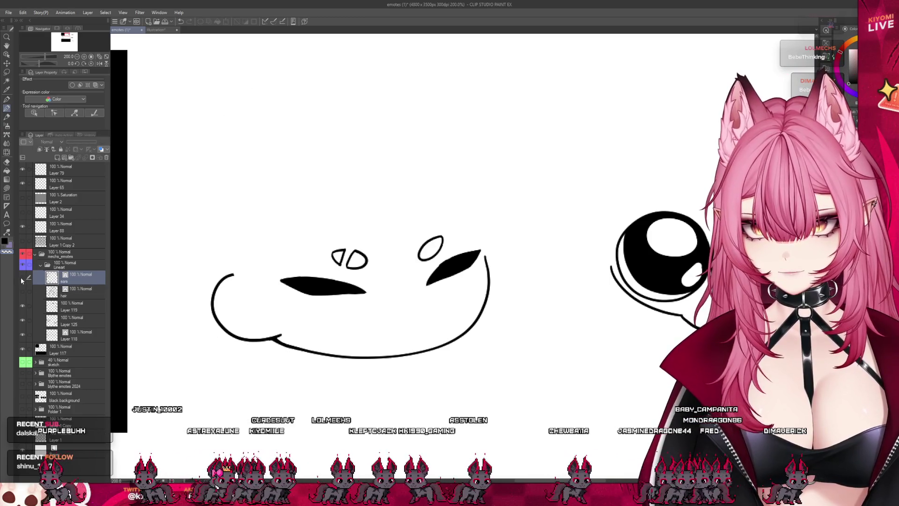
pyautogui.click(22, 277)
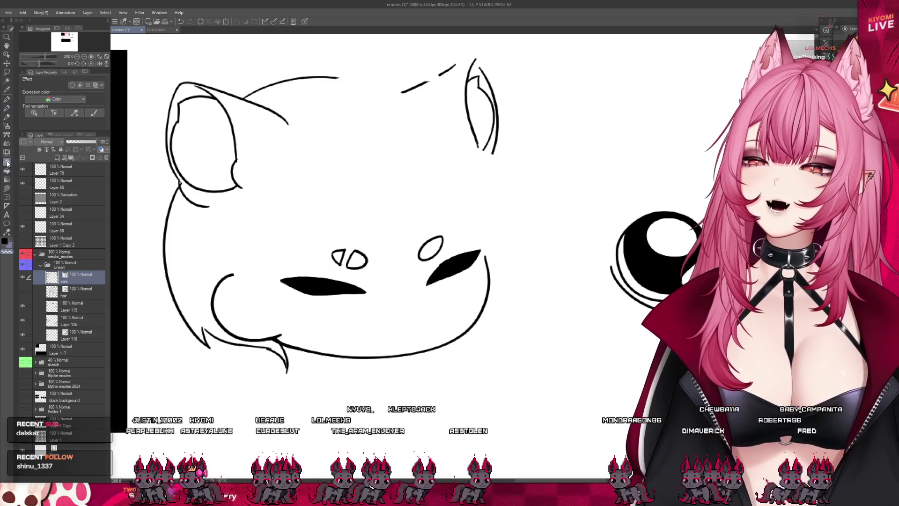
# Lasso the ear lines above the head and down its left side, paste a copy, and merge it into the hair layer.
pyautogui.click(7, 72)
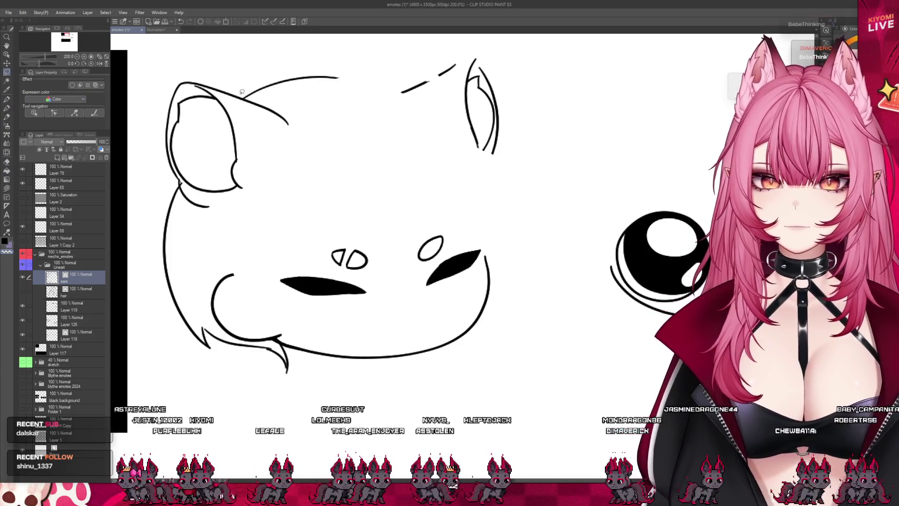
pyautogui.moveTo(247, 97); pyautogui.dragTo(243, 101)
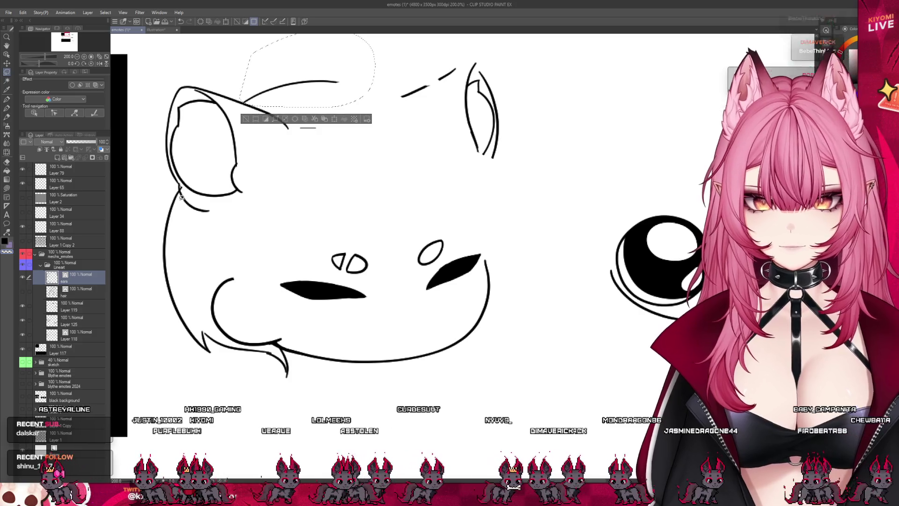
pyautogui.moveTo(179, 188)
pyautogui.mouseDown()
pyautogui.moveTo(155, 328)
pyautogui.moveTo(181, 223)
pyautogui.mouseUp()
pyautogui.hotkey('ctrl', 'x')
pyautogui.hotkey('ctrl', 'v')
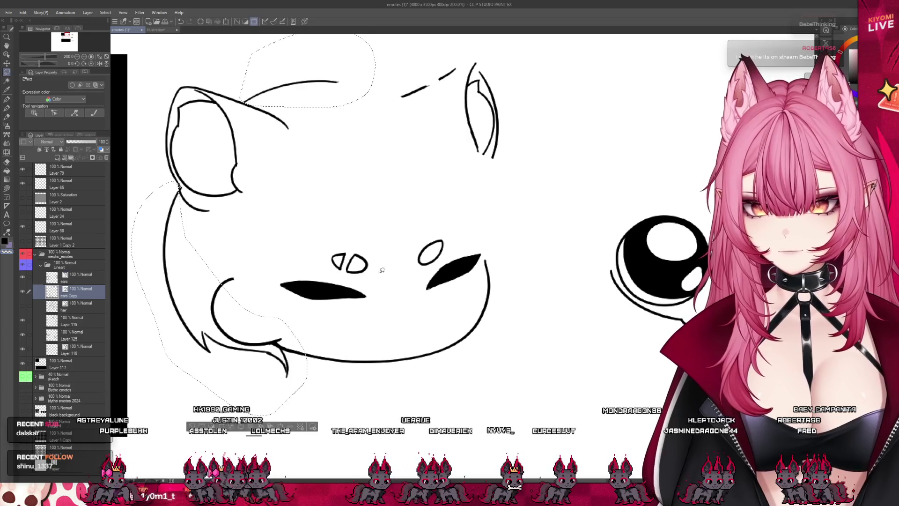
pyautogui.click(23, 305)
pyautogui.hotkey('ctrl', 'e')
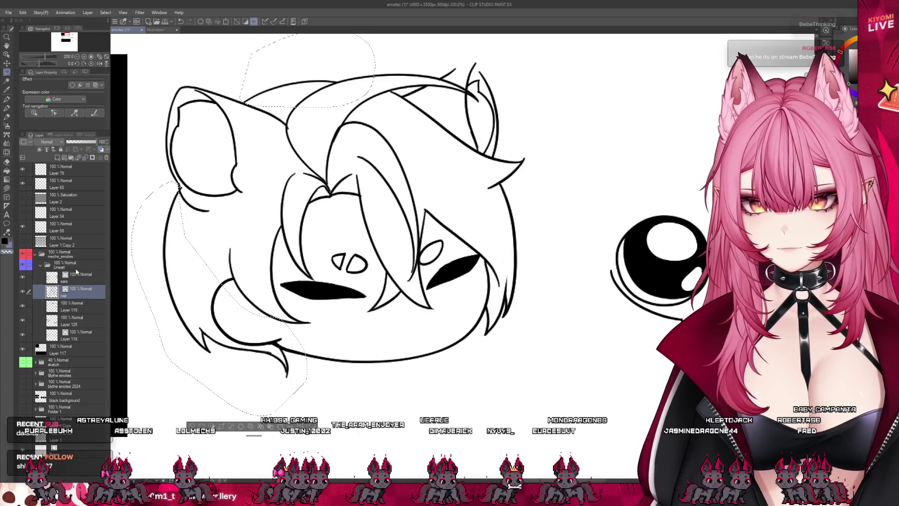
# Keep the ears layer visible, hide the hair layer, and make ears the active layer.
pyautogui.click(21, 276)
pyautogui.click(21, 276)
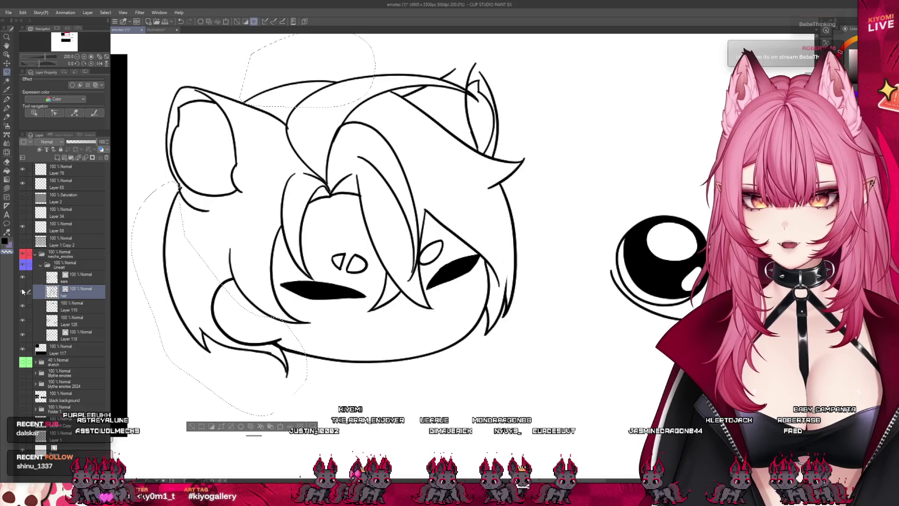
pyautogui.click(22, 291)
pyautogui.click(79, 277)
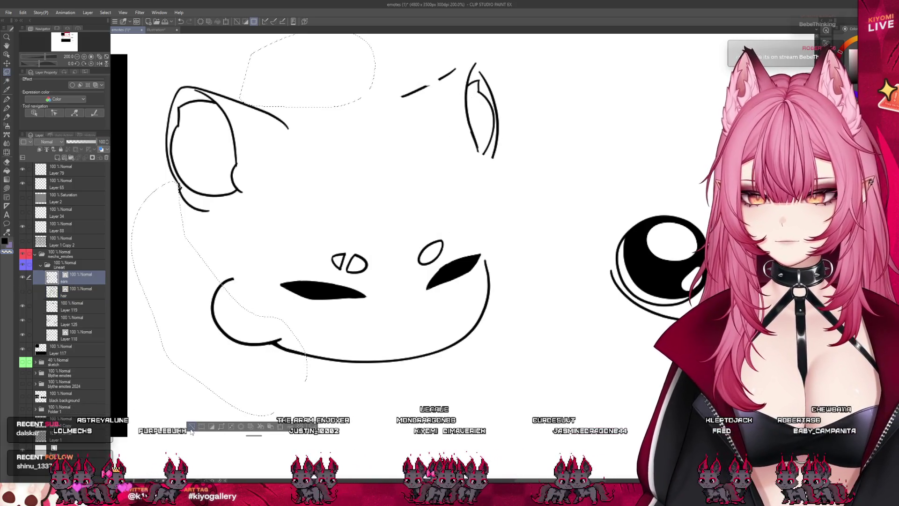
pyautogui.scroll(3, 190, 131)
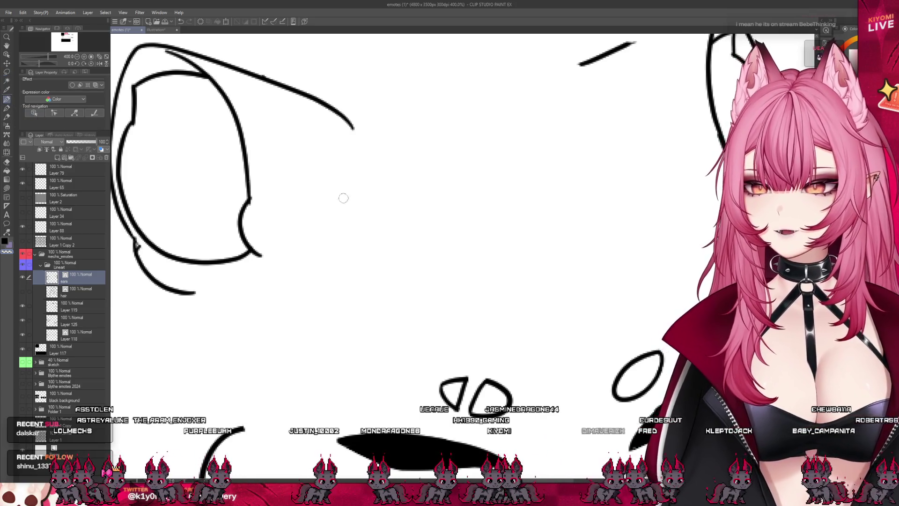
# Return to the pen, show the hair linework again, and make the ears layer active.
pyautogui.scroll(-1, 198, 88)
pyautogui.click(7, 162)
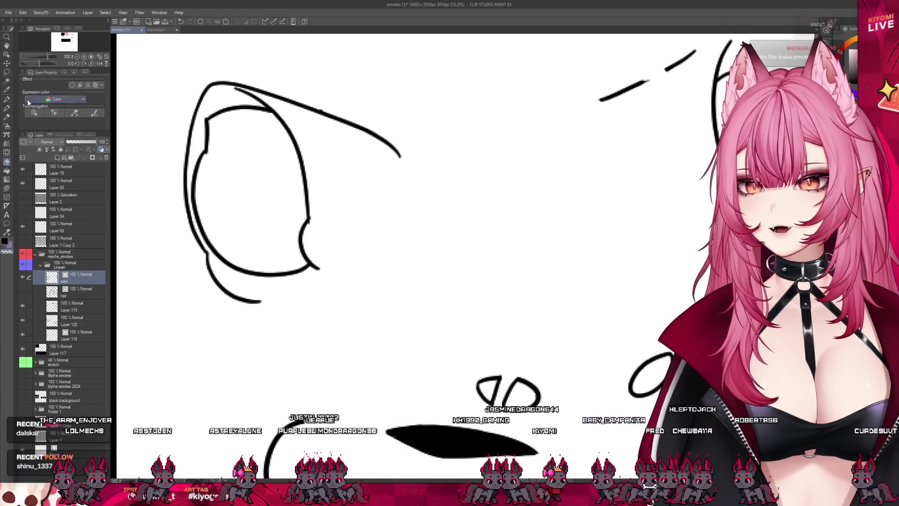
pyautogui.press('p')
pyautogui.scroll(1, 132, 129)
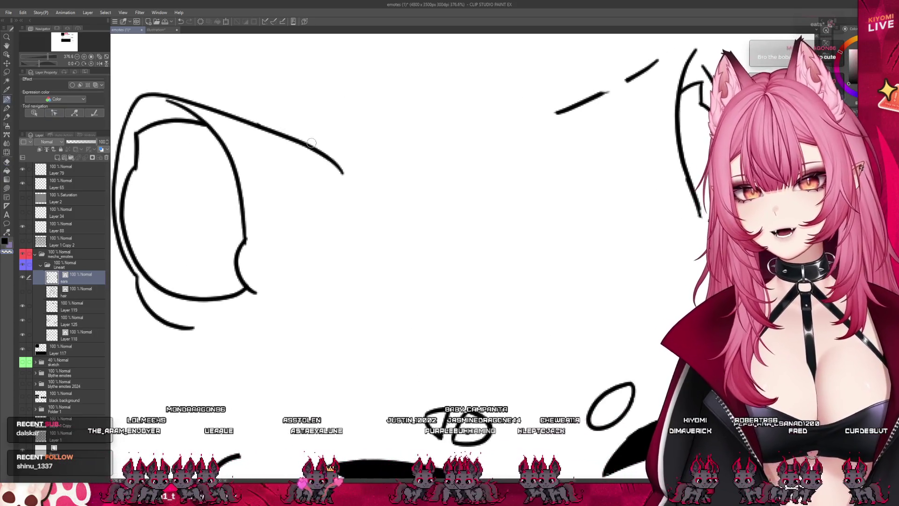
pyautogui.scroll(-5, 232, 281)
pyautogui.scroll(3, 508, 144)
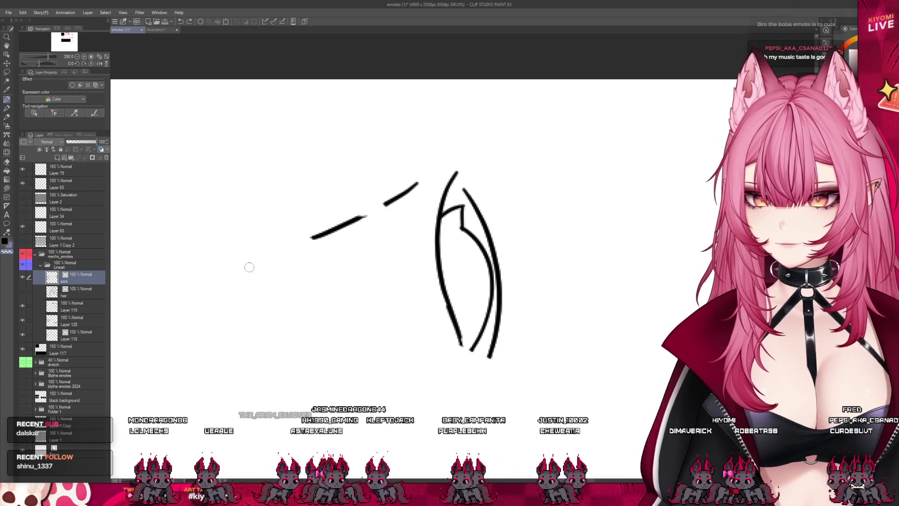
pyautogui.click(23, 292)
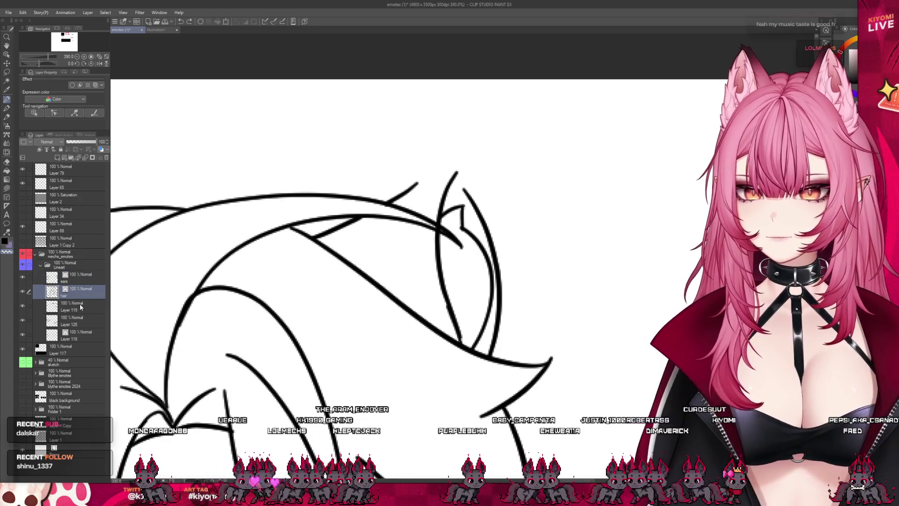
pyautogui.click(91, 281)
# Redraw the right ear's tip as one clean peak and thicken its upper-left edge.
pyautogui.hotkey('ctrl', 'z')
pyautogui.moveTo(406, 195); pyautogui.dragTo(457, 162)
pyautogui.hotkey('ctrl', 'z')
pyautogui.moveTo(454, 162); pyautogui.dragTo(466, 192)
pyautogui.hotkey('ctrl', 'z')
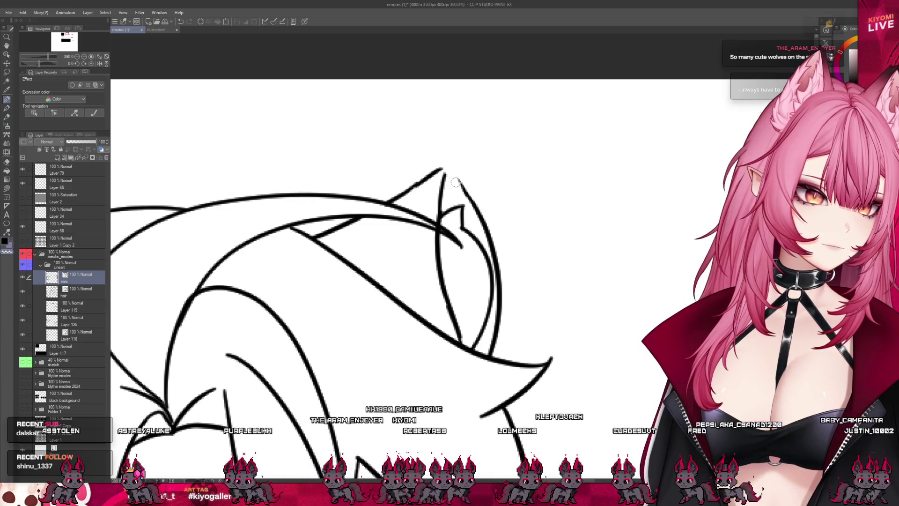
pyautogui.hotkey('ctrl', 'z')
pyautogui.moveTo(401, 195); pyautogui.dragTo(442, 169)
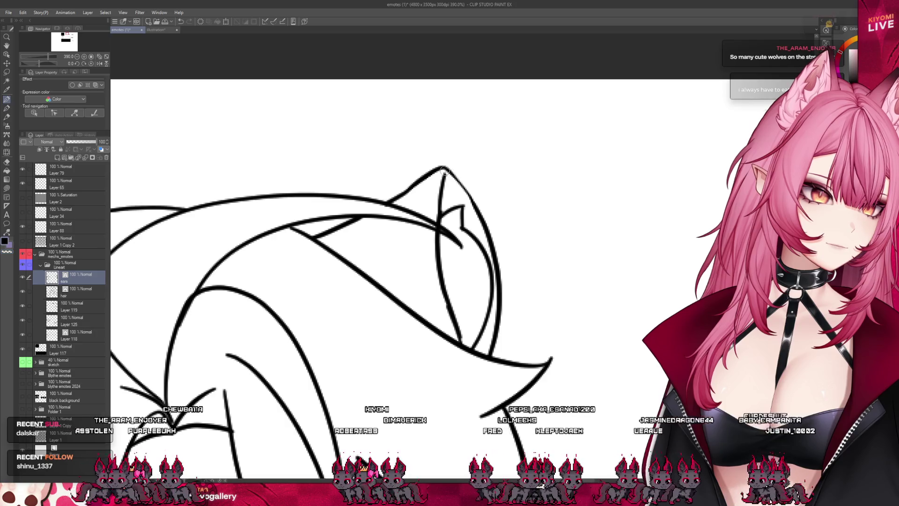
pyautogui.scroll(-5, 451, 213)
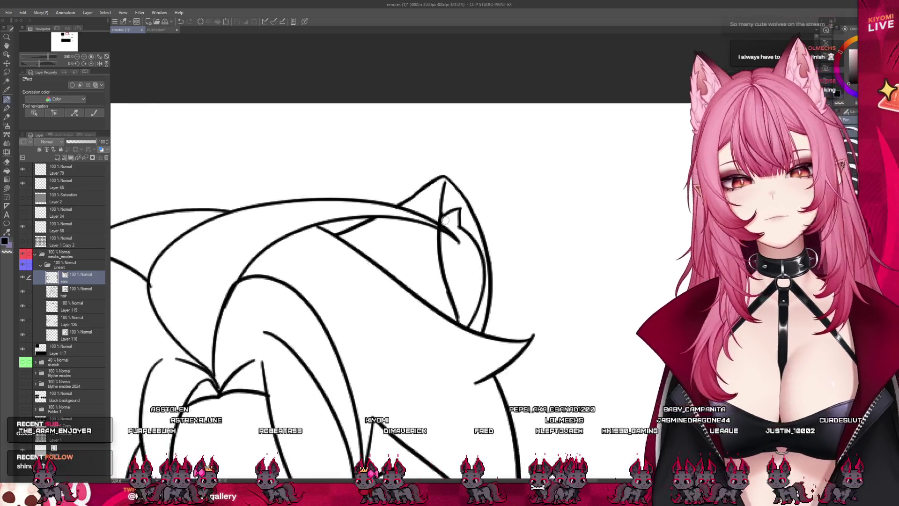
# Zoom out over the whole emote sheet, zoom back into the head and eyes emotes, and switch to the pen.
pyautogui.scroll(-4, 450, 213)
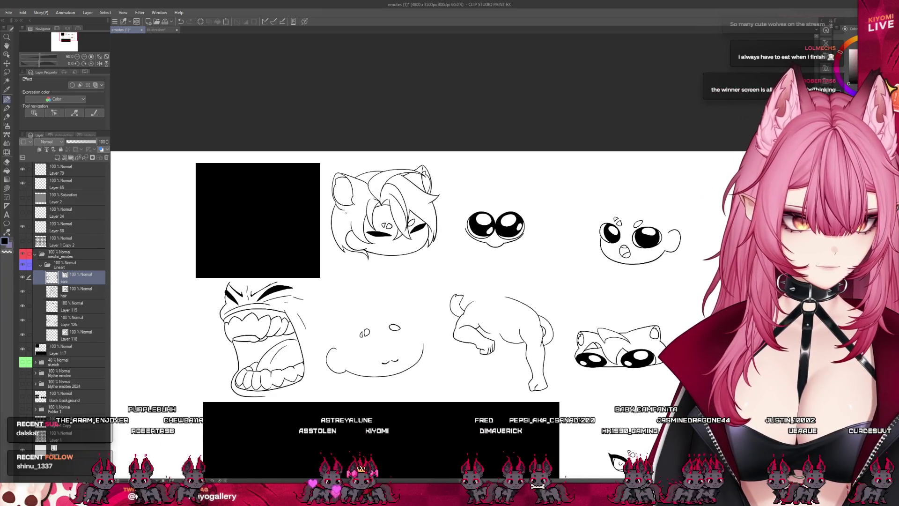
pyautogui.scroll(-1, 347, 214)
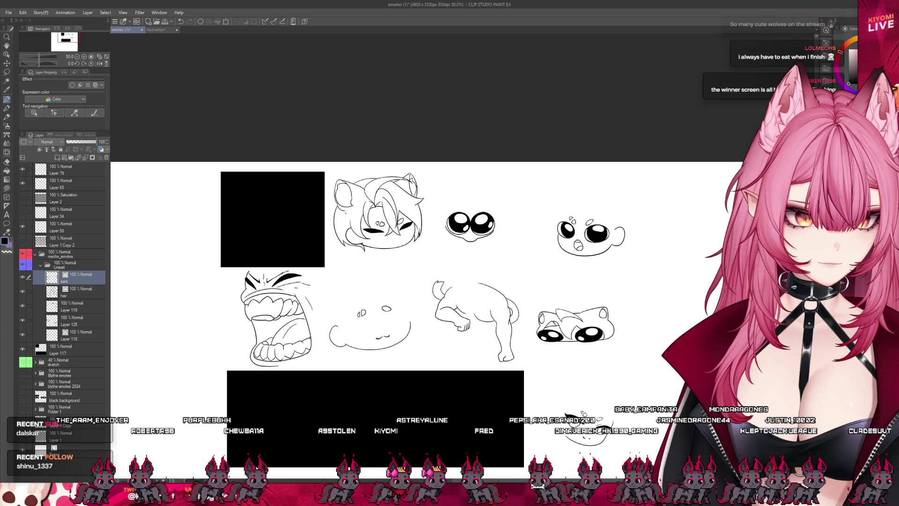
pyautogui.scroll(1, 547, 220)
pyautogui.scroll(-1, 547, 219)
pyautogui.scroll(1, 547, 220)
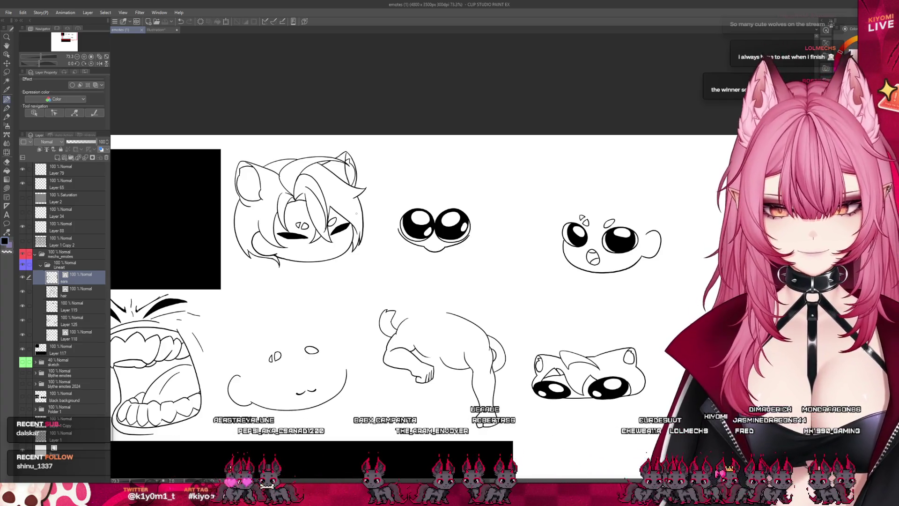
pyautogui.scroll(3, 294, 154)
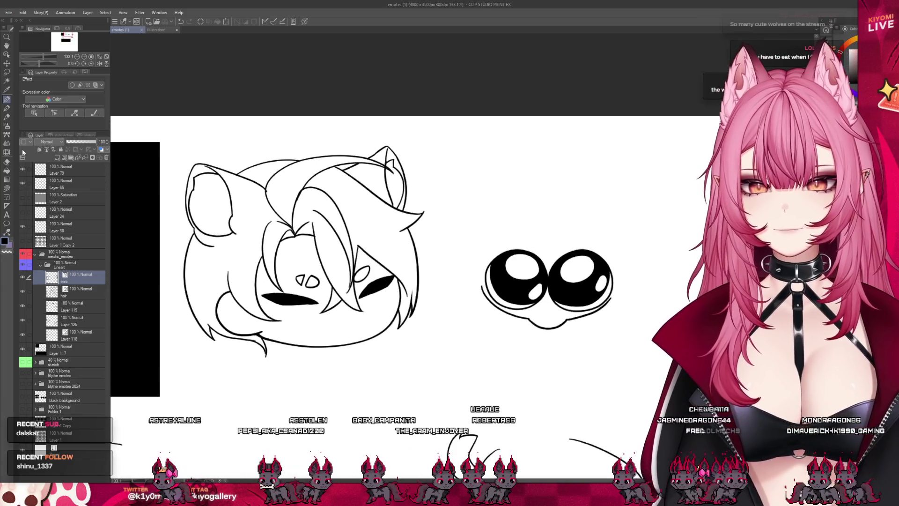
pyautogui.scroll(2, 258, 201)
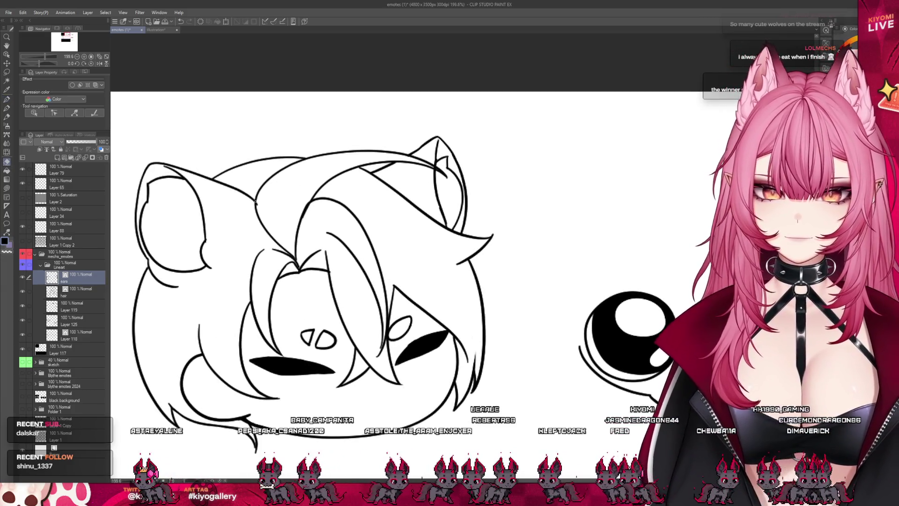
pyautogui.scroll(-1, 285, 258)
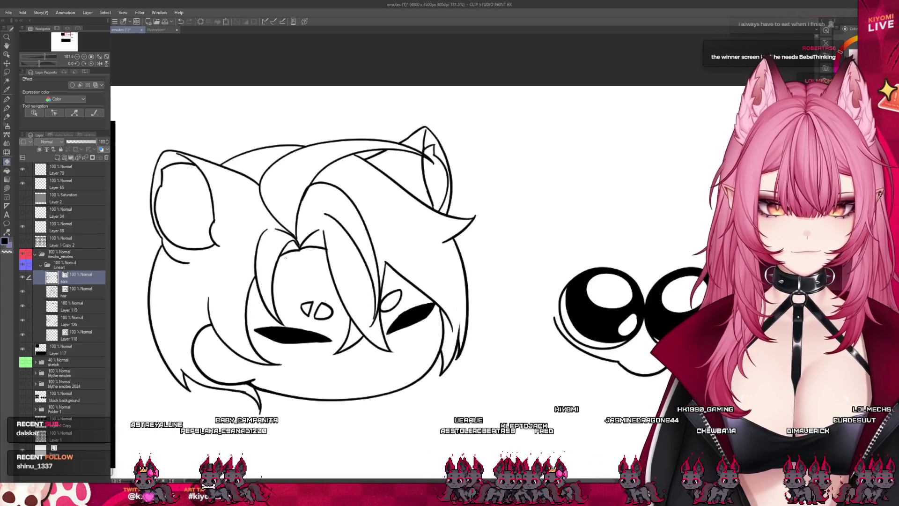
pyautogui.press('p')
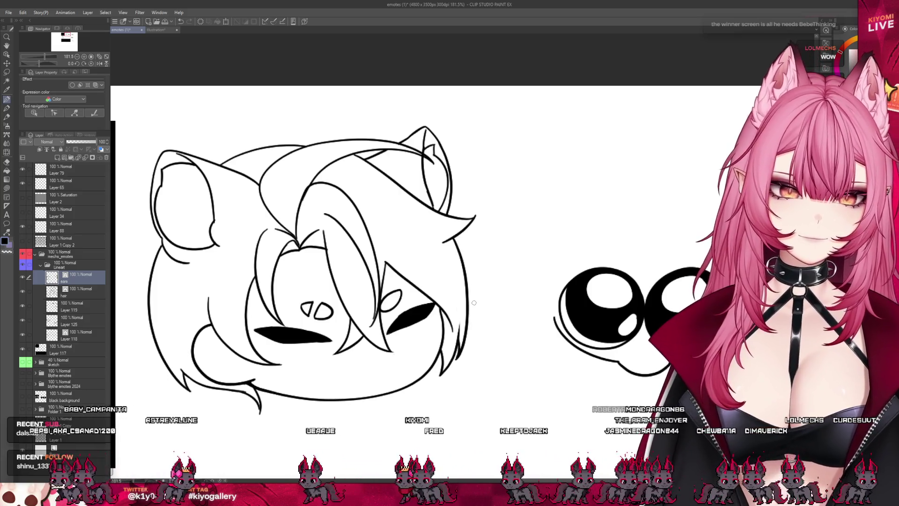
pyautogui.scroll(-3, 344, 166)
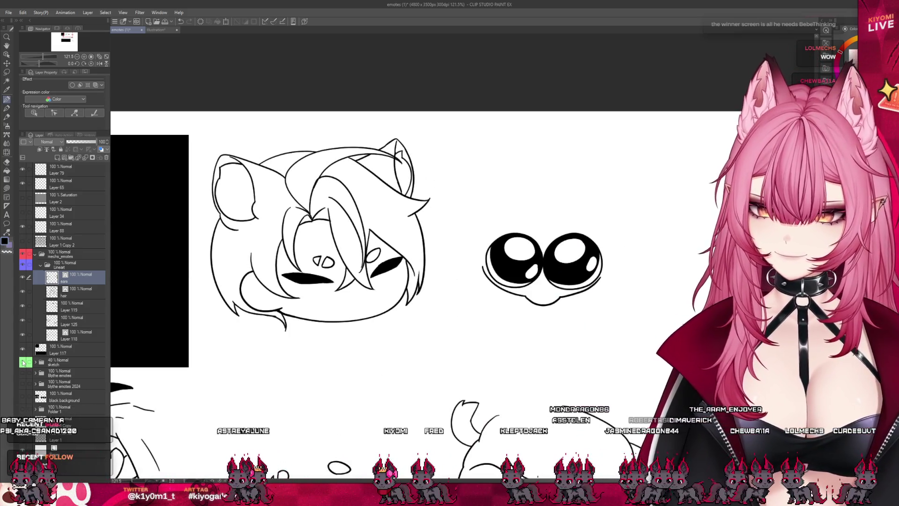
pyautogui.scroll(-1, 276, 170)
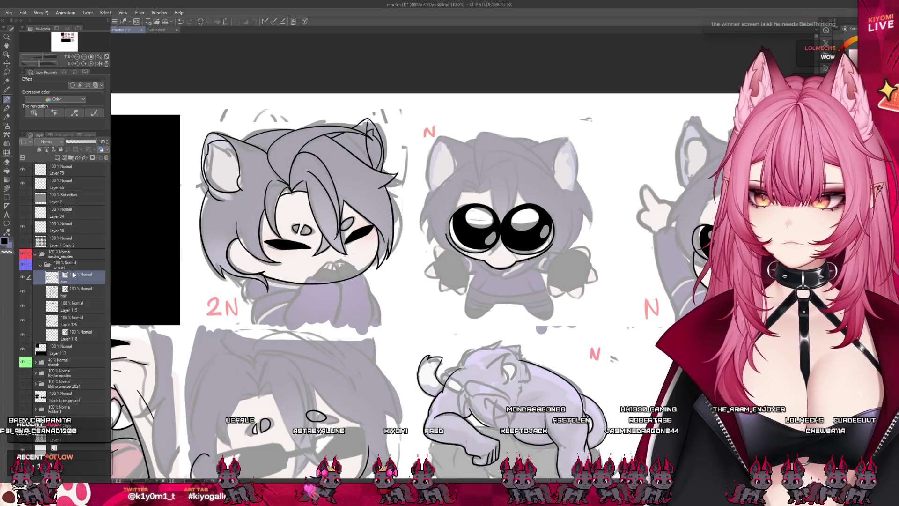
# Briefly select the hair layer, then return to the ears layer as the drawing target.
pyautogui.scroll(-1, 192, 231)
pyautogui.scroll(2, 191, 231)
pyautogui.click(68, 296)
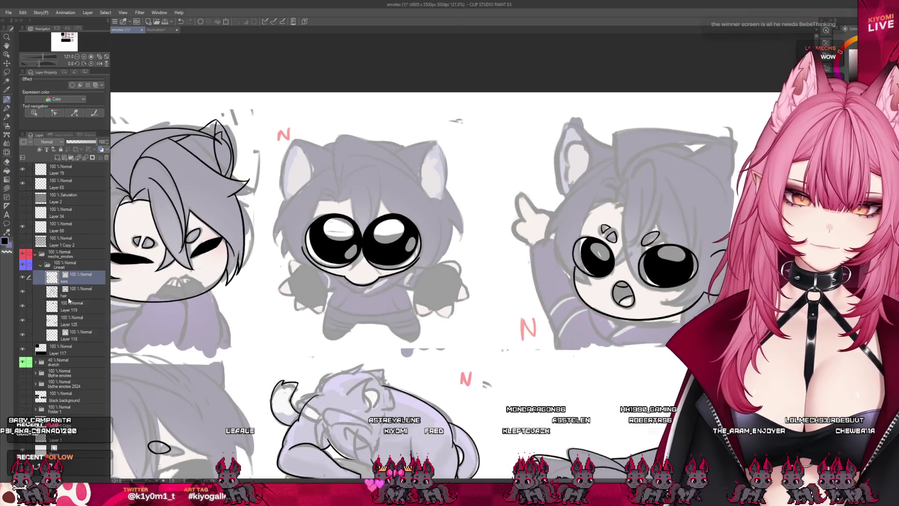
pyautogui.scroll(2, 354, 188)
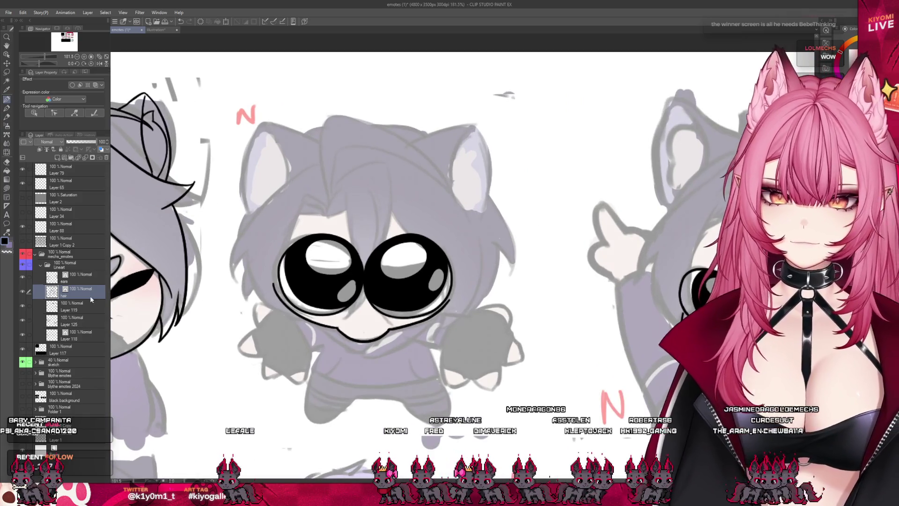
pyautogui.click(70, 277)
pyautogui.scroll(1, 447, 154)
pyautogui.scroll(-2, 440, 178)
pyautogui.scroll(2, 433, 197)
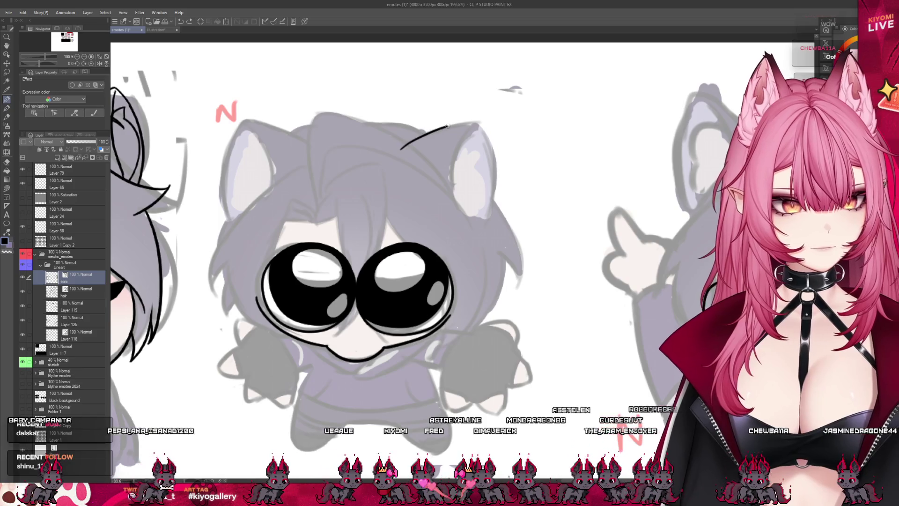
# Ink the outer edges of the middle cat's right and left ears, retrying the right one.
pyautogui.moveTo(446, 126); pyautogui.dragTo(480, 123)
pyautogui.hotkey('ctrl', 'z')
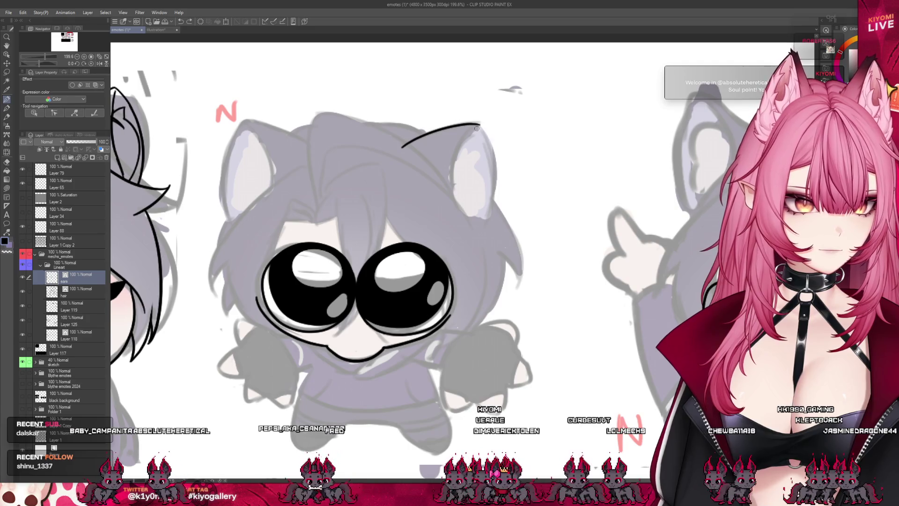
pyautogui.moveTo(481, 125); pyautogui.dragTo(498, 204)
pyautogui.hotkey('ctrl', 'z')
pyautogui.moveTo(476, 124)
pyautogui.mouseDown()
pyautogui.moveTo(495, 187)
pyautogui.moveTo(484, 232)
pyautogui.mouseUp()
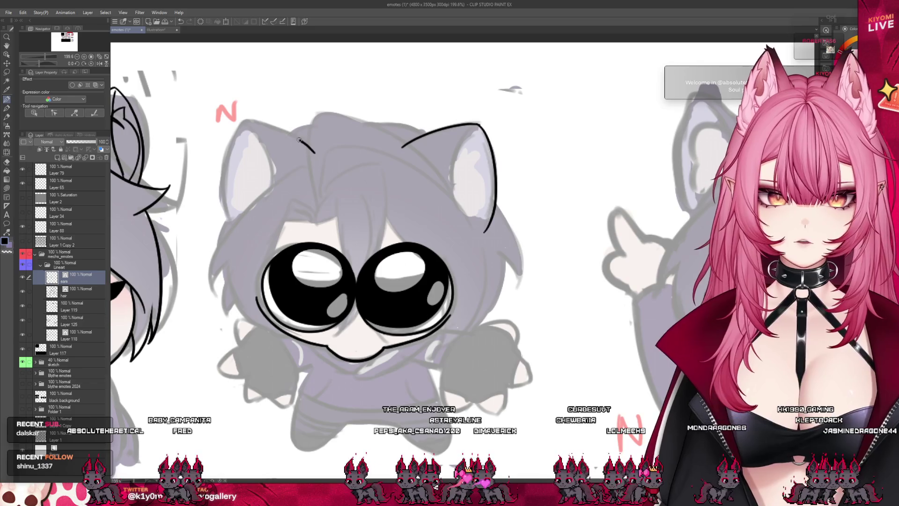
pyautogui.moveTo(248, 123); pyautogui.dragTo(319, 148)
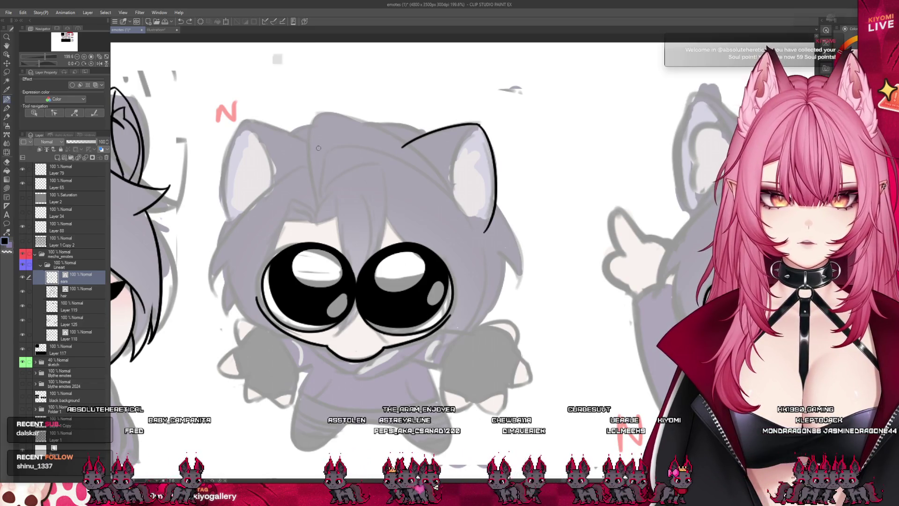
pyautogui.moveTo(248, 123); pyautogui.dragTo(241, 246)
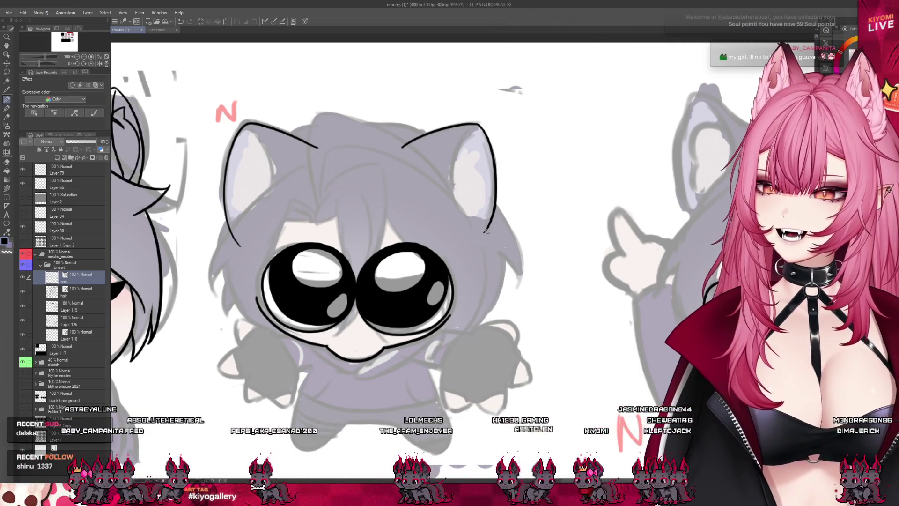
# Draw curved inner-ear lines in both the left and right ears, redoing attempts until they fit.
pyautogui.scroll(3, 321, 102)
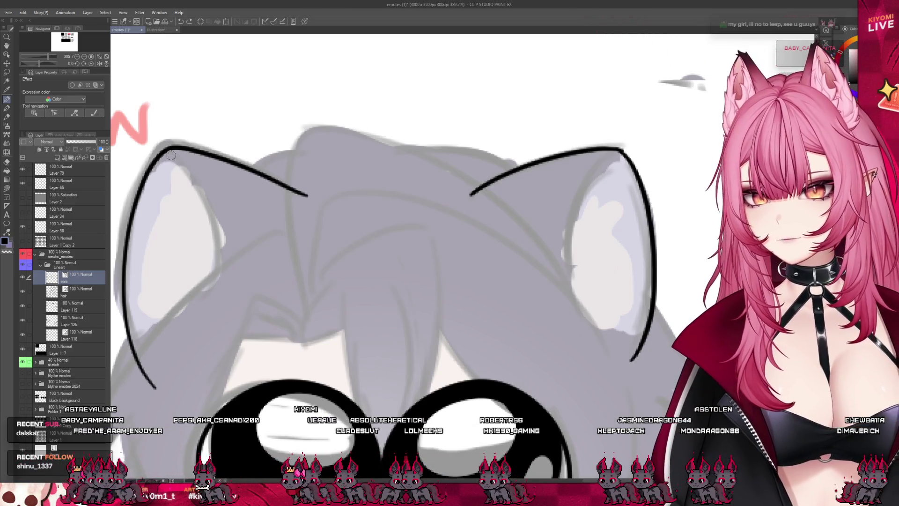
pyautogui.hotkey('ctrl', 'z')
pyautogui.moveTo(168, 151)
pyautogui.mouseDown()
pyautogui.moveTo(206, 244)
pyautogui.moveTo(211, 306)
pyautogui.mouseUp()
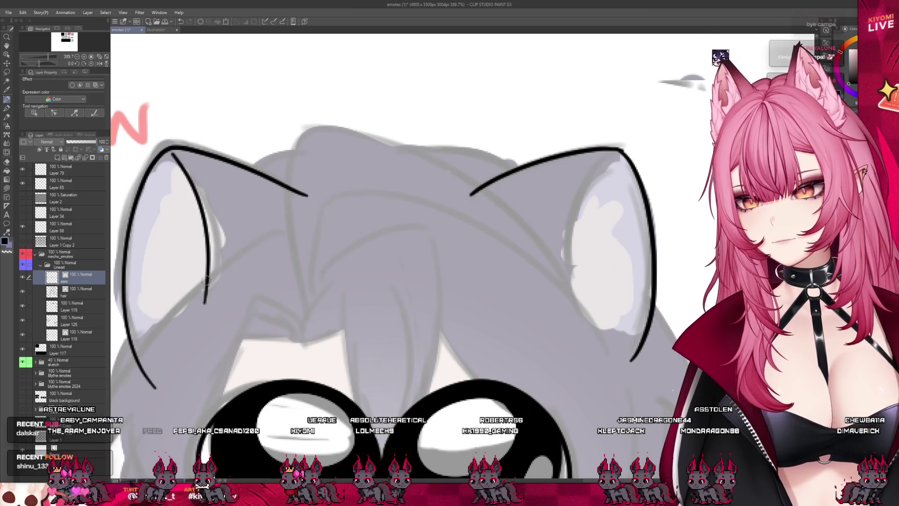
pyautogui.hotkey('ctrl', 'z')
pyautogui.moveTo(169, 155); pyautogui.dragTo(213, 309)
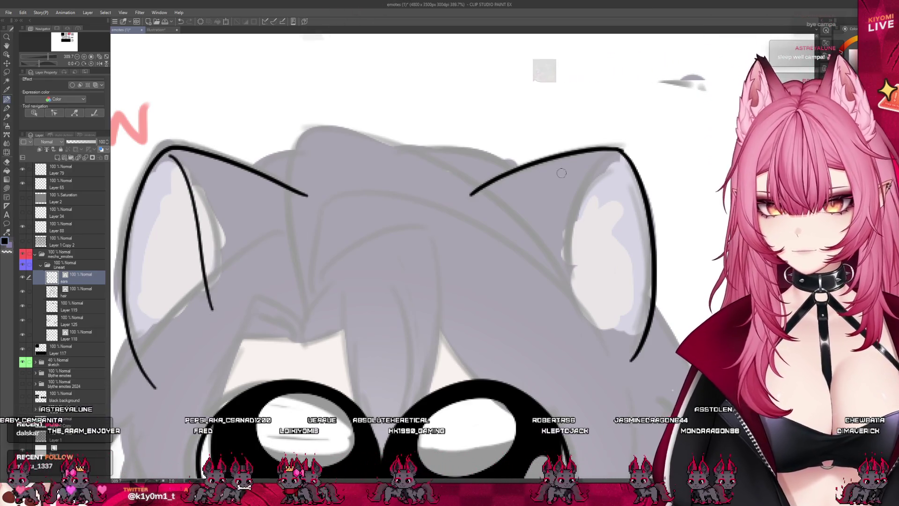
pyautogui.moveTo(618, 159); pyautogui.dragTo(572, 314)
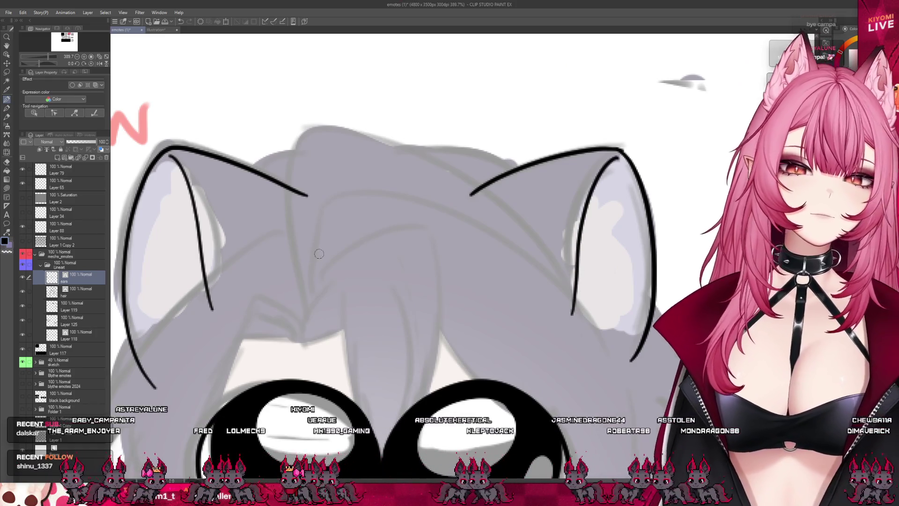
pyautogui.hotkey('ctrl', 'z')
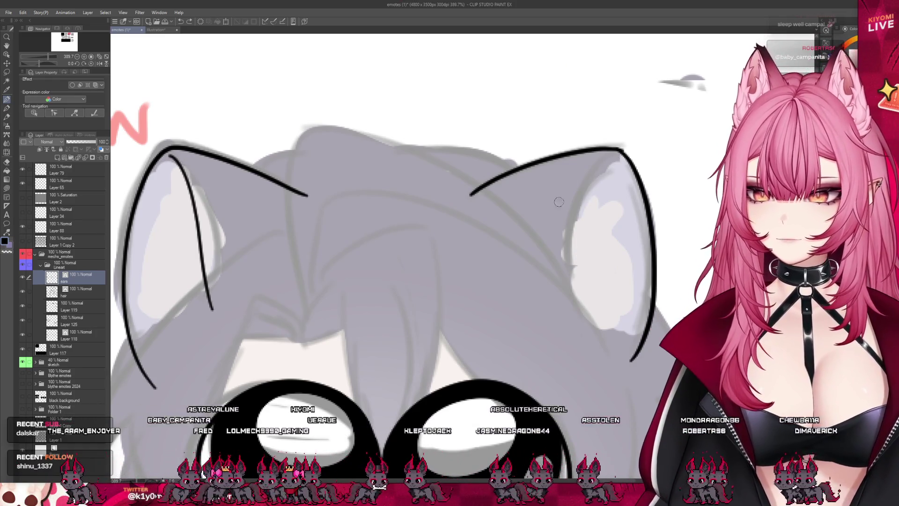
pyautogui.moveTo(613, 159)
pyautogui.mouseDown()
pyautogui.moveTo(590, 213)
pyautogui.moveTo(593, 187)
pyautogui.mouseUp()
pyautogui.hotkey('ctrl', 'z')
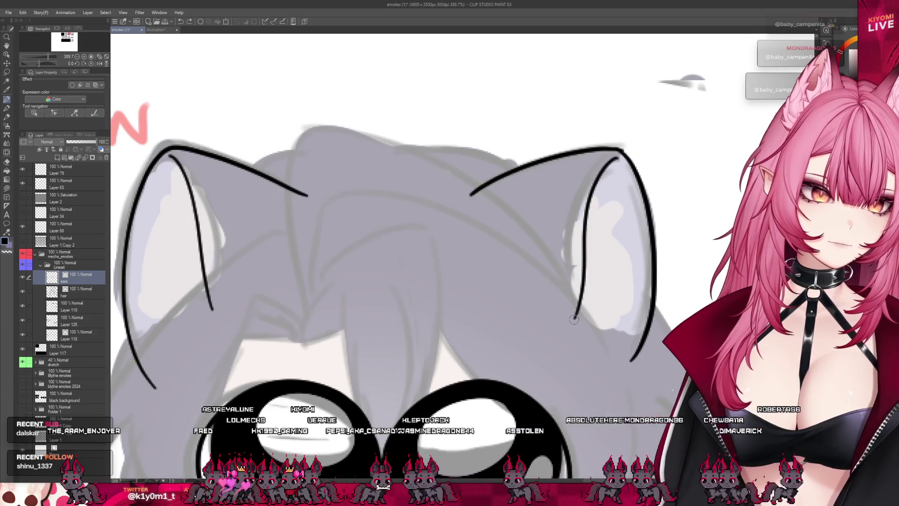
pyautogui.hotkey('ctrl', 'z')
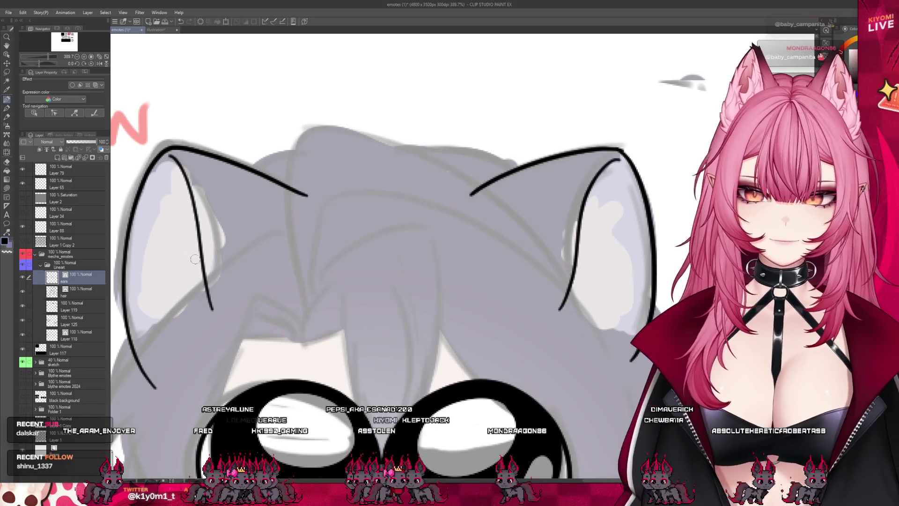
pyautogui.moveTo(190, 184)
pyautogui.mouseDown()
pyautogui.moveTo(150, 197)
pyautogui.moveTo(132, 248)
pyautogui.moveTo(196, 343)
pyautogui.mouseUp()
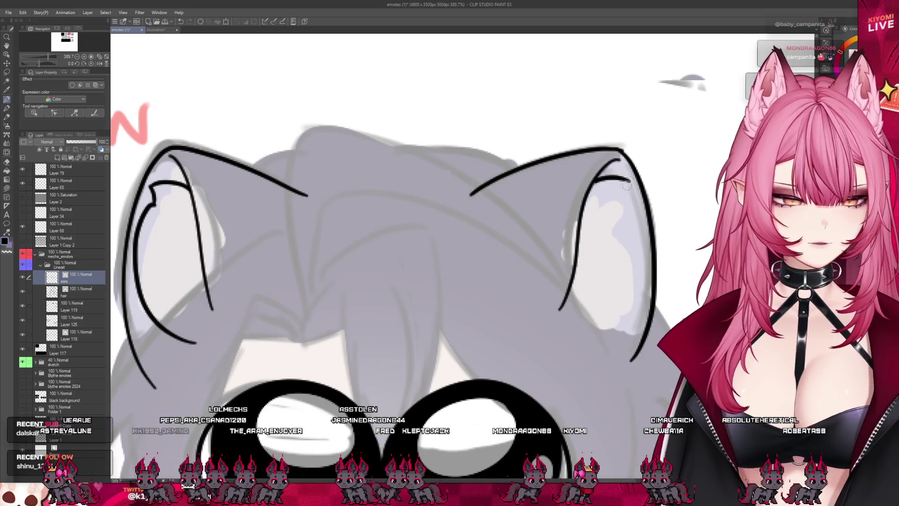
pyautogui.moveTo(623, 199); pyautogui.dragTo(594, 355)
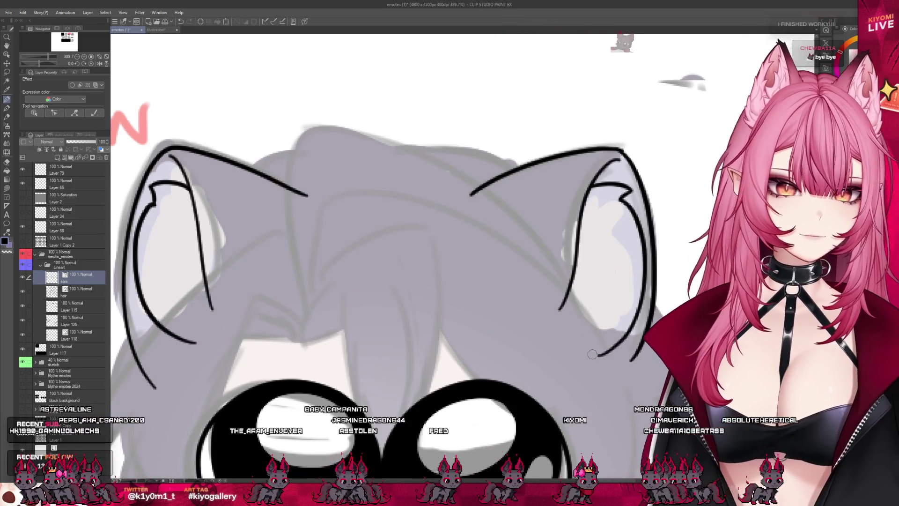
# Save the emote sheet.
pyautogui.scroll(-6, 592, 354)
pyautogui.scroll(2, 431, 319)
pyautogui.hotkey('ctrl', 's')
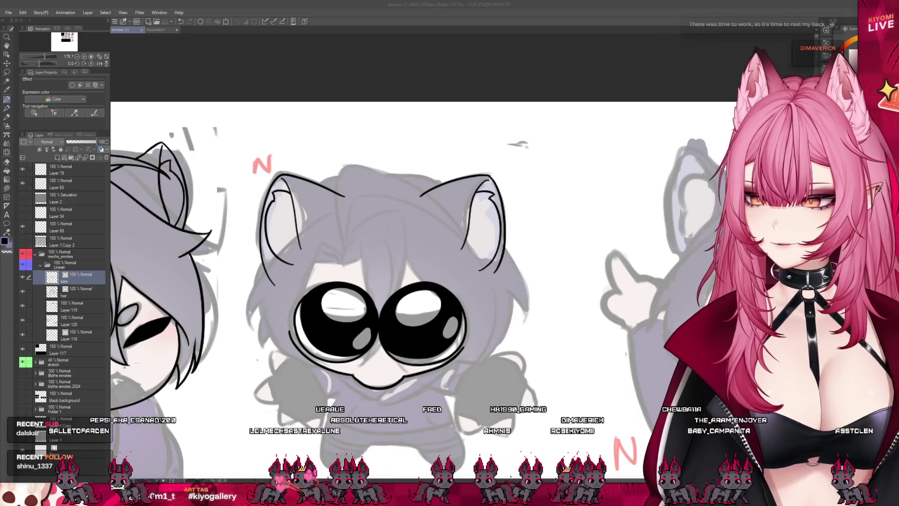
# Zoom in on the chibi and make the hair layer the active layer.
pyautogui.scroll(2, 542, 137)
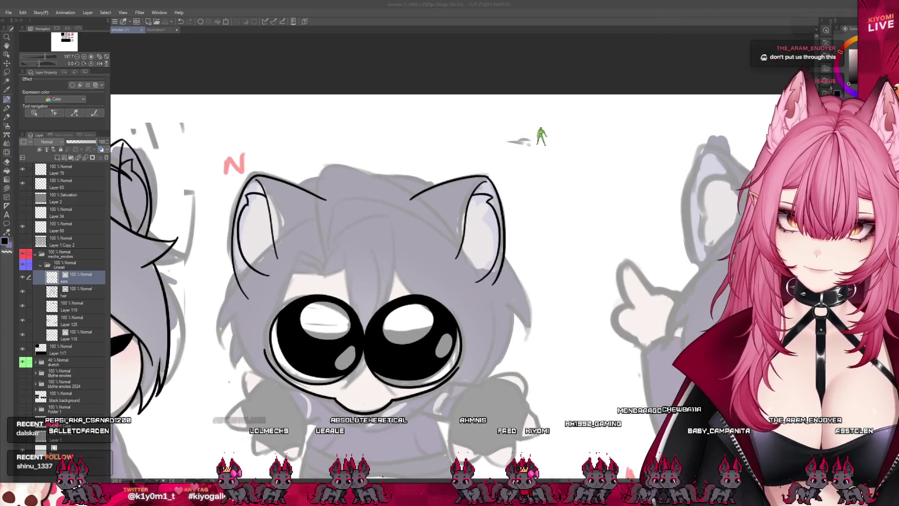
pyautogui.click(72, 293)
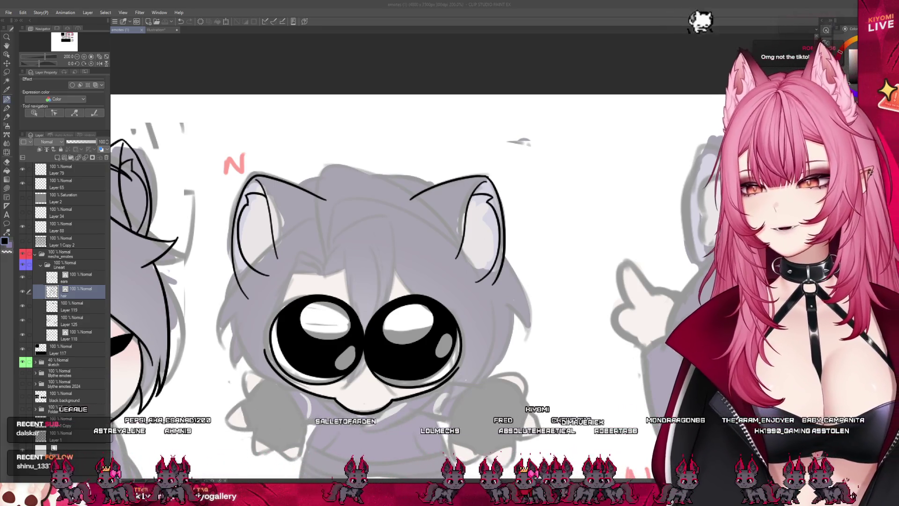
# Try a first hair strand, then delete and undo the stray strokes.
pyautogui.moveTo(319, 172)
pyautogui.mouseDown()
pyautogui.moveTo(326, 260)
pyautogui.moveTo(313, 225)
pyautogui.mouseUp()
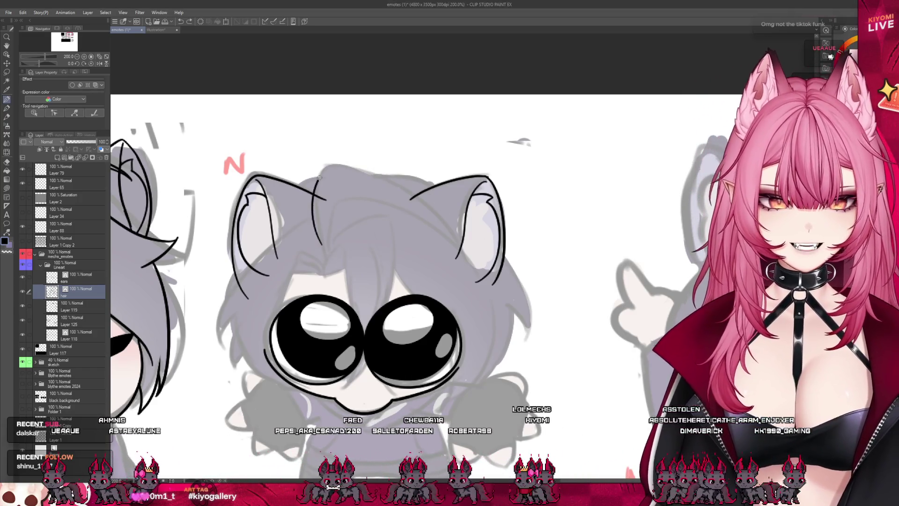
pyautogui.press('Delete')
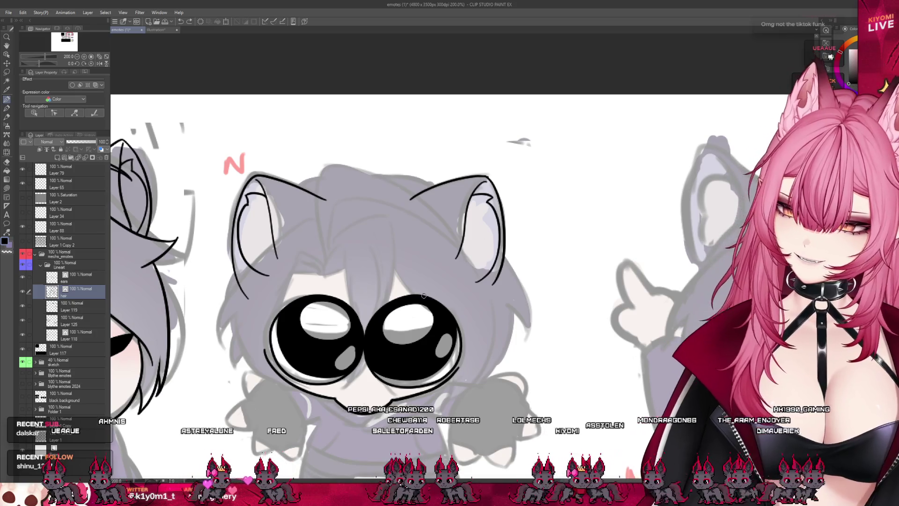
pyautogui.scroll(2, 339, 200)
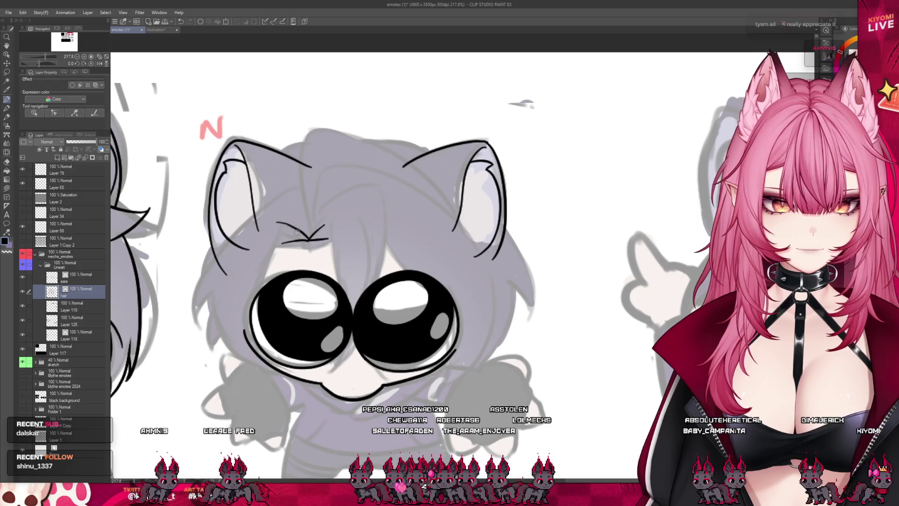
pyautogui.hotkey('ctrl', 'z')
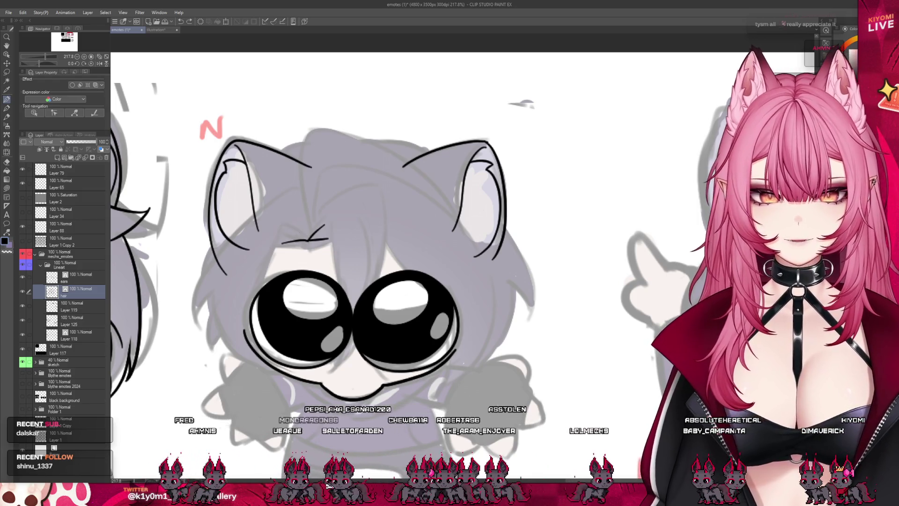
# Ink hair strands from the left ear down the cheek toward the left eye, plus a short forehead line.
pyautogui.moveTo(298, 186); pyautogui.dragTo(199, 277)
pyautogui.moveTo(265, 208); pyautogui.dragTo(198, 318)
pyautogui.hotkey('ctrl', 'z')
pyautogui.moveTo(291, 190)
pyautogui.mouseDown()
pyautogui.moveTo(215, 248)
pyautogui.moveTo(197, 319)
pyautogui.mouseUp()
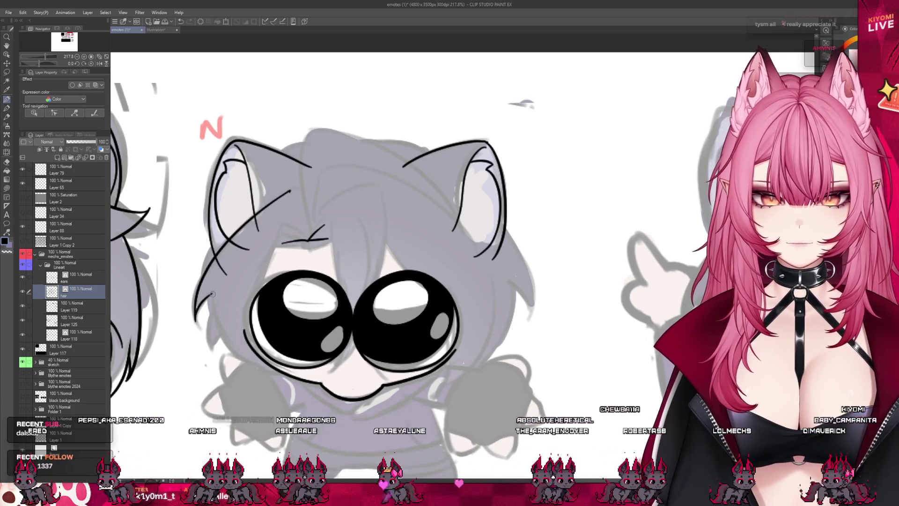
pyautogui.moveTo(214, 291); pyautogui.dragTo(246, 364)
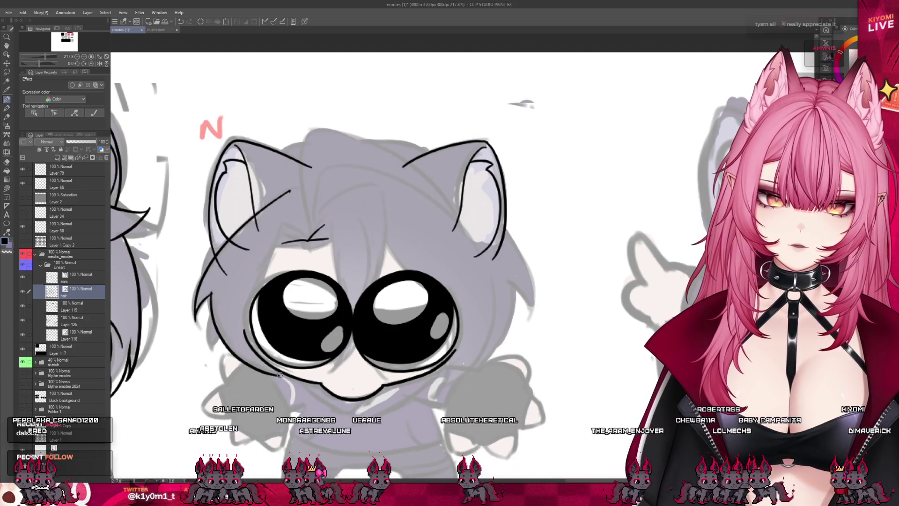
pyautogui.hotkey('ctrl', 'z')
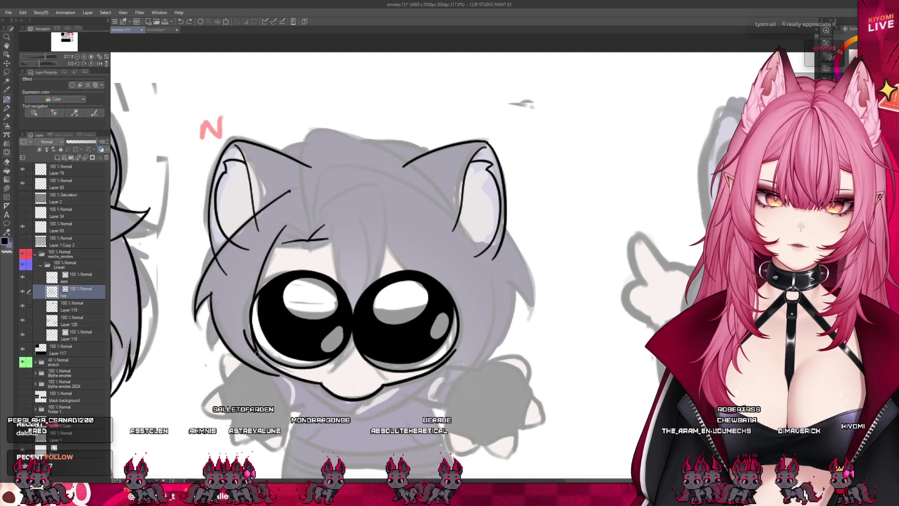
pyautogui.moveTo(284, 224)
pyautogui.mouseDown()
pyautogui.moveTo(262, 283)
pyautogui.moveTo(277, 377)
pyautogui.mouseUp()
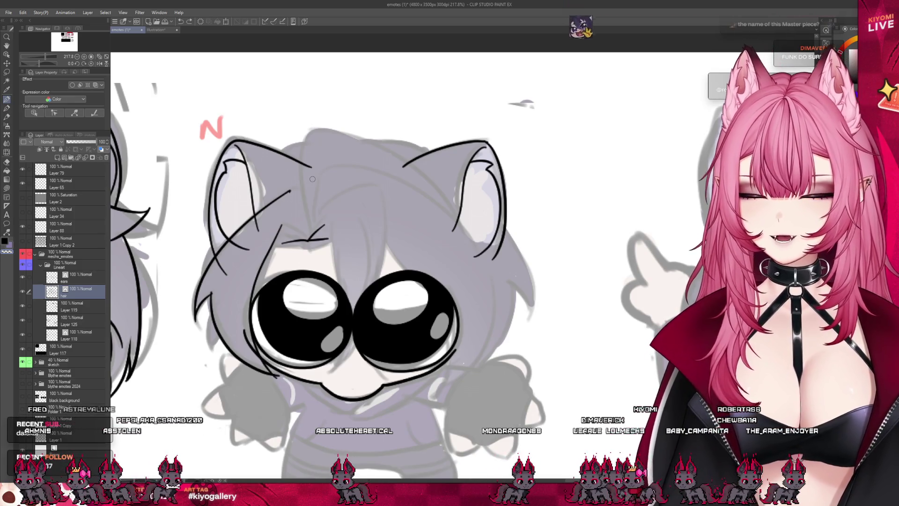
pyautogui.scroll(2, 310, 253)
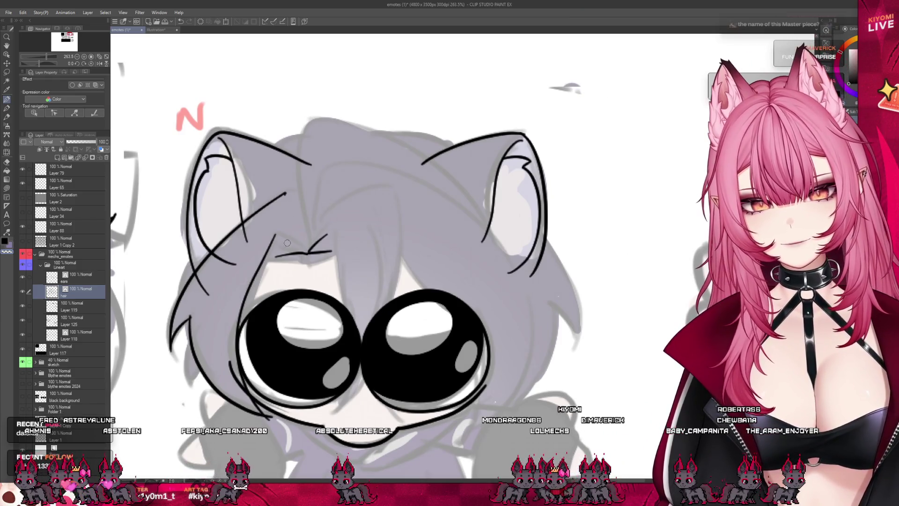
pyautogui.moveTo(275, 234); pyautogui.dragTo(304, 249)
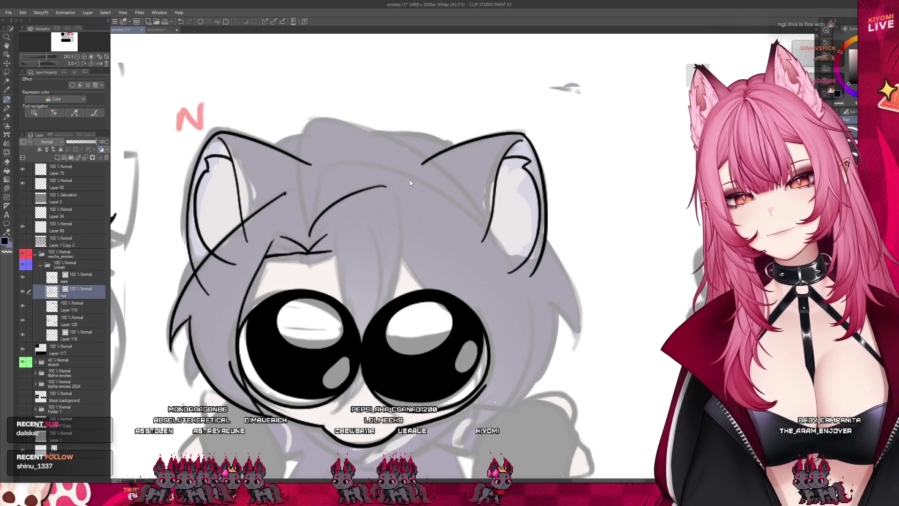
pyautogui.scroll(-3, 363, 222)
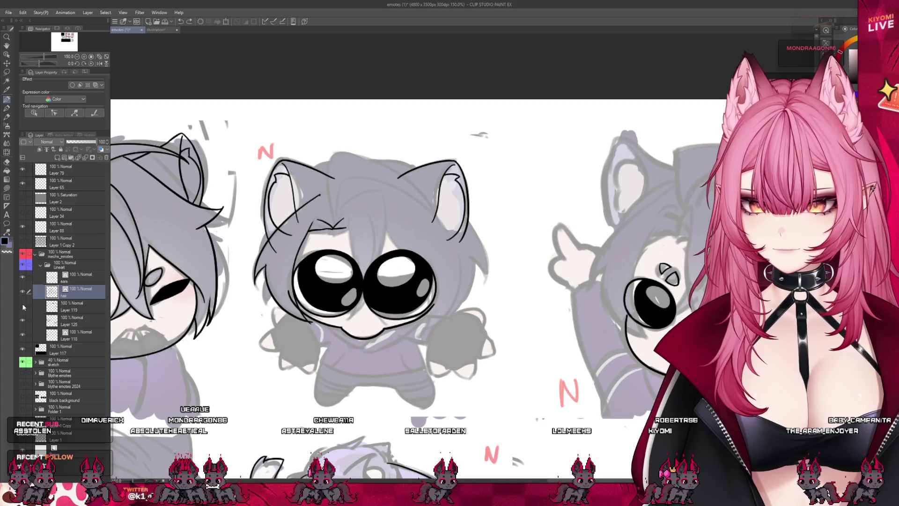
# Hide the eye lineart and draw a long bang strand curving over the right eye, retrying several times.
pyautogui.click(23, 319)
pyautogui.scroll(2, 364, 181)
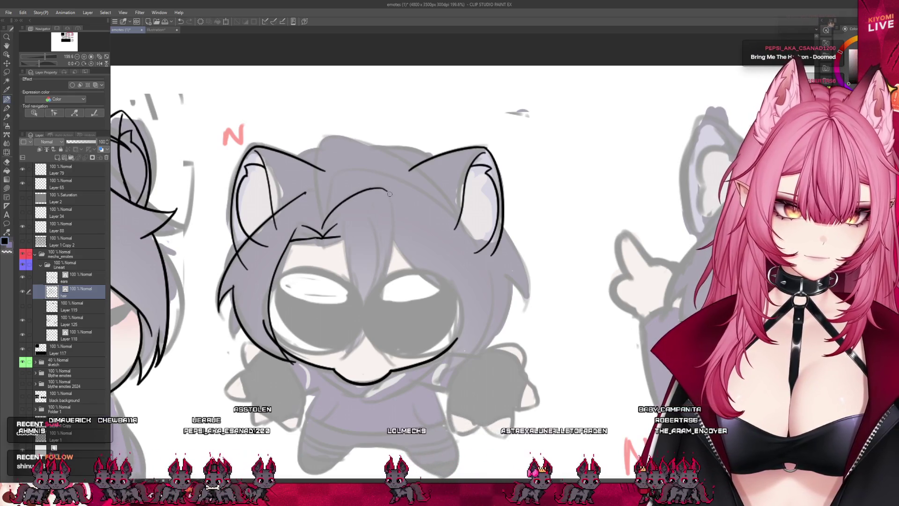
pyautogui.moveTo(388, 189)
pyautogui.mouseDown()
pyautogui.moveTo(397, 248)
pyautogui.moveTo(355, 337)
pyautogui.moveTo(341, 347)
pyautogui.mouseUp()
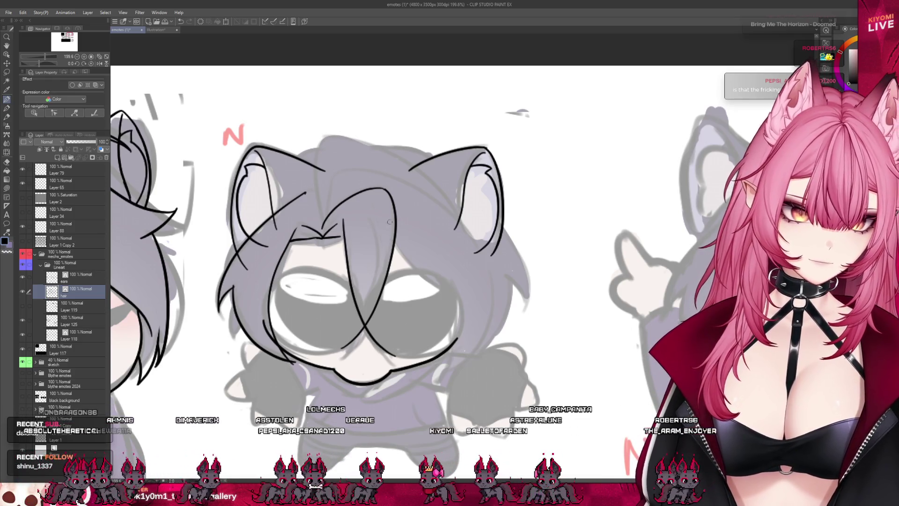
pyautogui.moveTo(381, 295); pyautogui.dragTo(389, 356)
pyautogui.hotkey('ctrl', 'z')
pyautogui.hotkey('ctrl', 'z')
pyautogui.hotkey('ctrl', 'z')
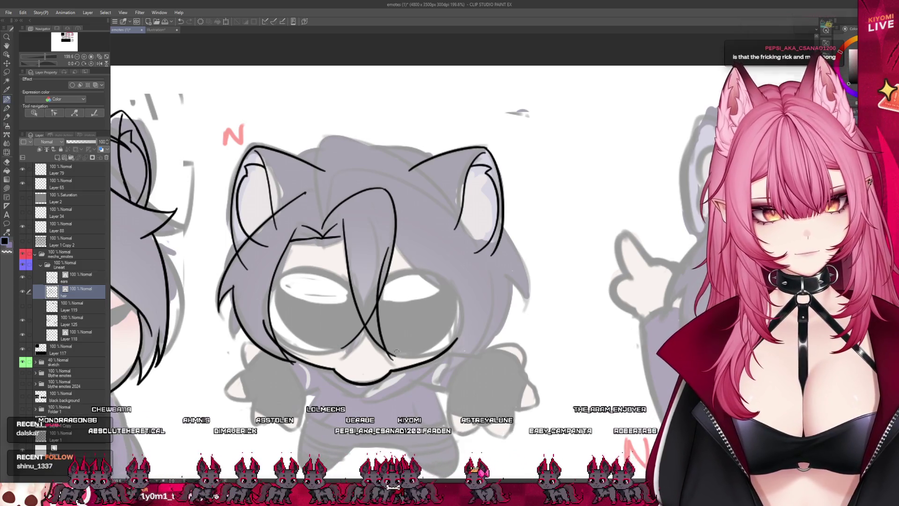
pyautogui.moveTo(393, 236); pyautogui.dragTo(372, 363)
pyautogui.hotkey('ctrl', 'z')
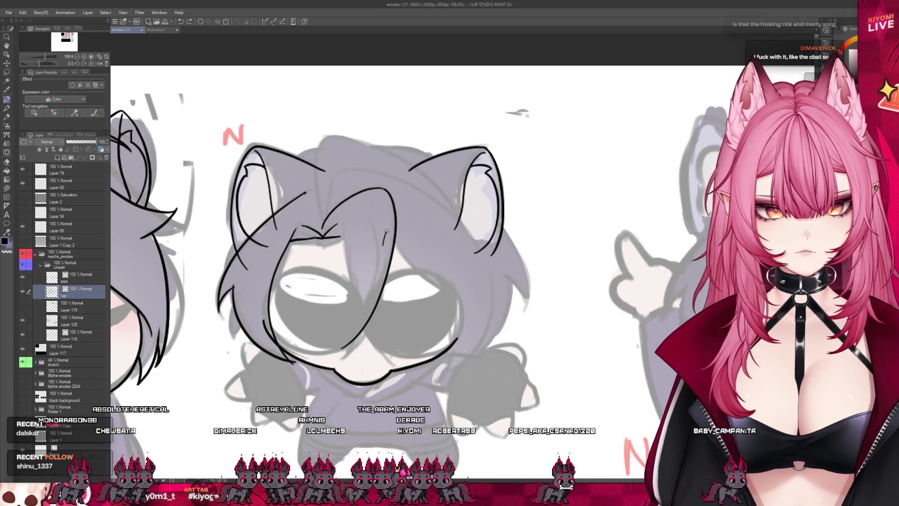
pyautogui.hotkey('ctrl', 'z')
pyautogui.moveTo(343, 231); pyautogui.dragTo(394, 362)
pyautogui.hotkey('ctrl', 'z')
pyautogui.moveTo(340, 222); pyautogui.dragTo(404, 351)
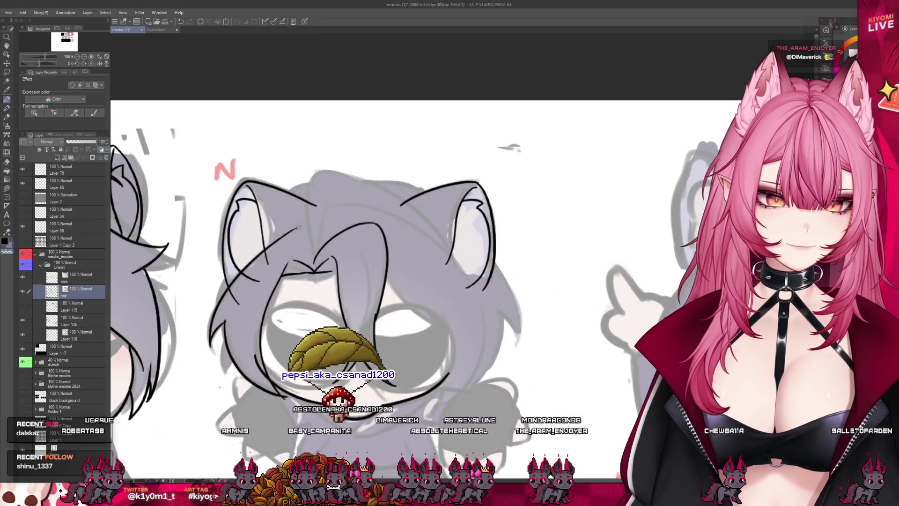
# Undo the stray hair strokes along the top of the head and toward the right ear.
pyautogui.moveTo(296, 229); pyautogui.dragTo(280, 240)
pyautogui.hotkey('ctrl', 'z')
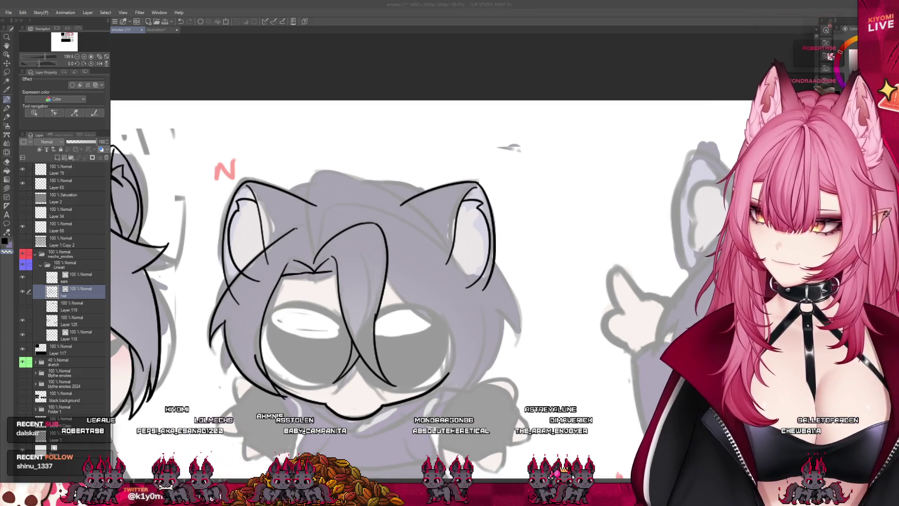
pyautogui.click(310, 235)
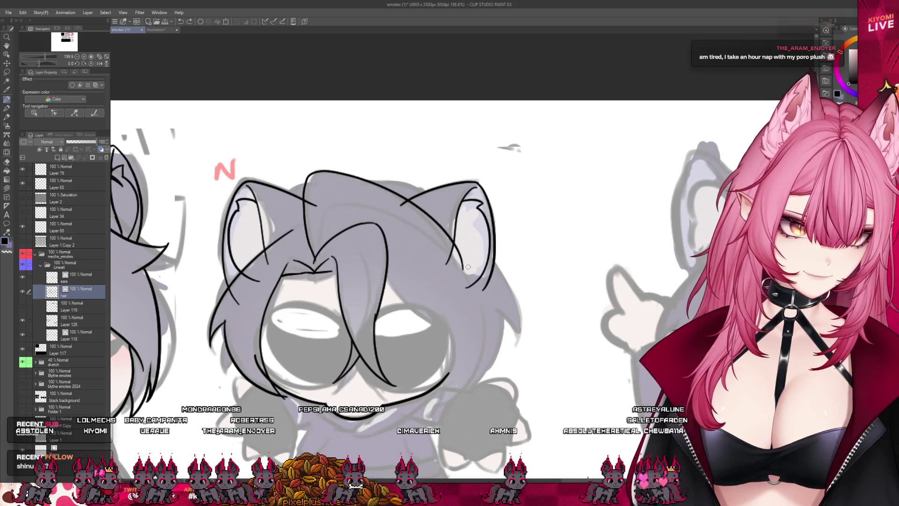
pyautogui.hotkey('ctrl', 'z')
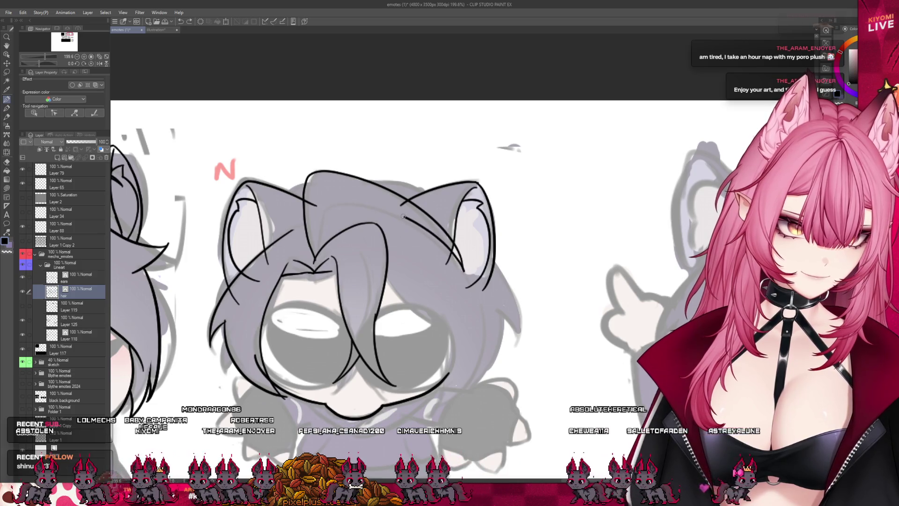
pyautogui.hotkey('ctrl', 'z')
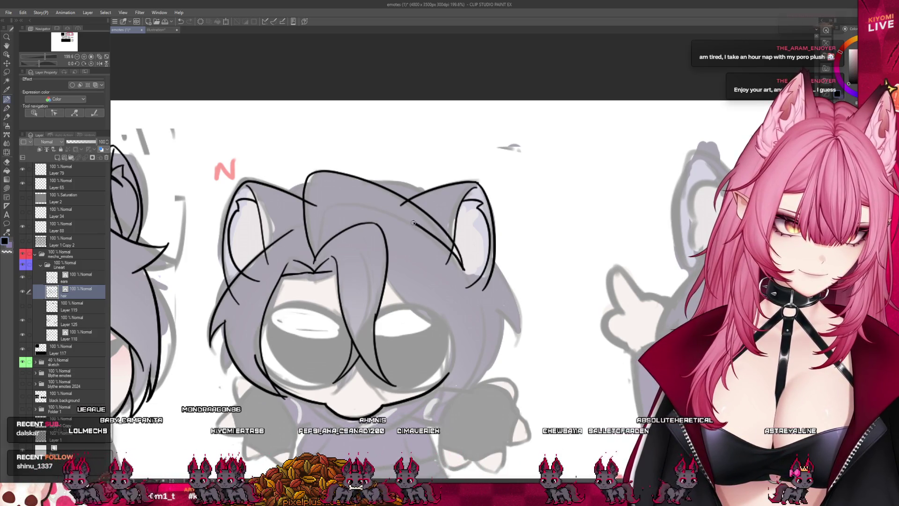
pyautogui.moveTo(426, 231)
pyautogui.mouseDown()
pyautogui.moveTo(464, 268)
pyautogui.moveTo(391, 213)
pyautogui.moveTo(344, 203)
pyautogui.mouseUp()
pyautogui.hotkey('ctrl', 'z')
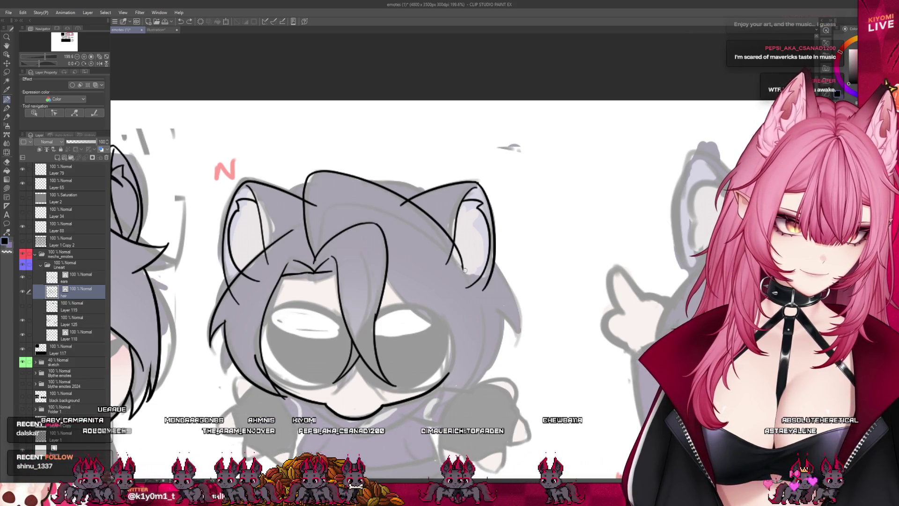
pyautogui.hotkey('ctrl', 'z')
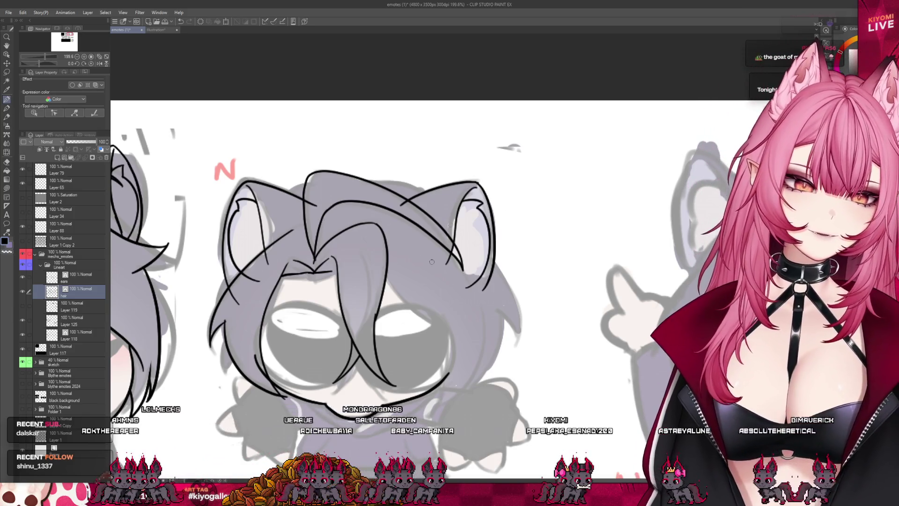
# Ink three hair strands down over the right eye and head, plus a short line on the hair.
pyautogui.moveTo(388, 286); pyautogui.dragTo(429, 330)
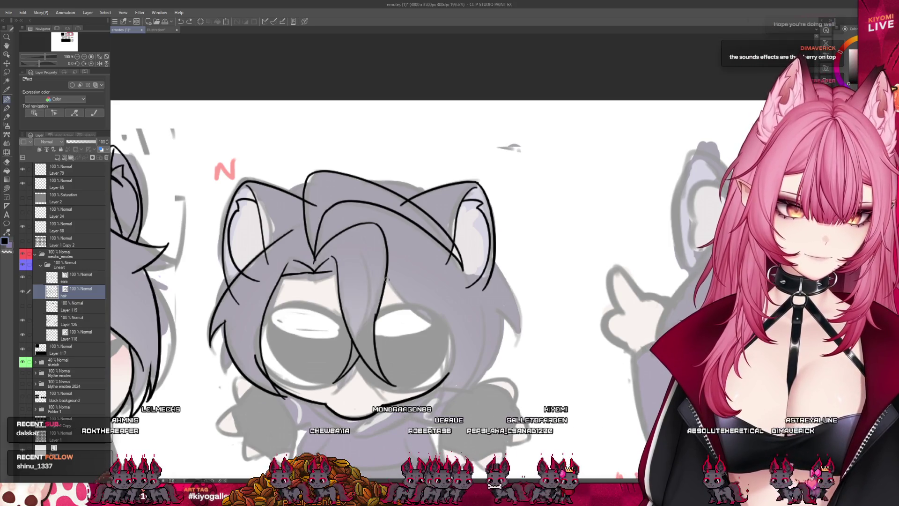
pyautogui.moveTo(385, 282); pyautogui.dragTo(360, 333)
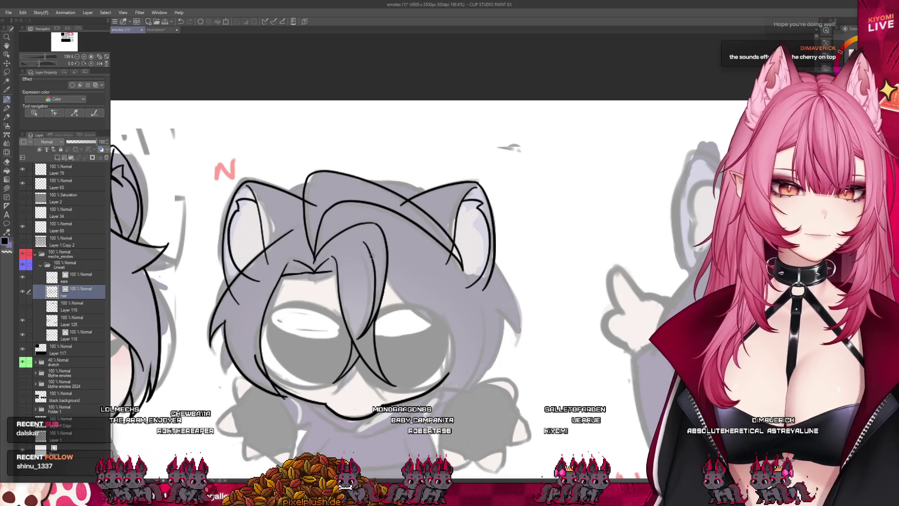
pyautogui.moveTo(364, 243)
pyautogui.mouseDown()
pyautogui.moveTo(401, 297)
pyautogui.moveTo(458, 335)
pyautogui.mouseUp()
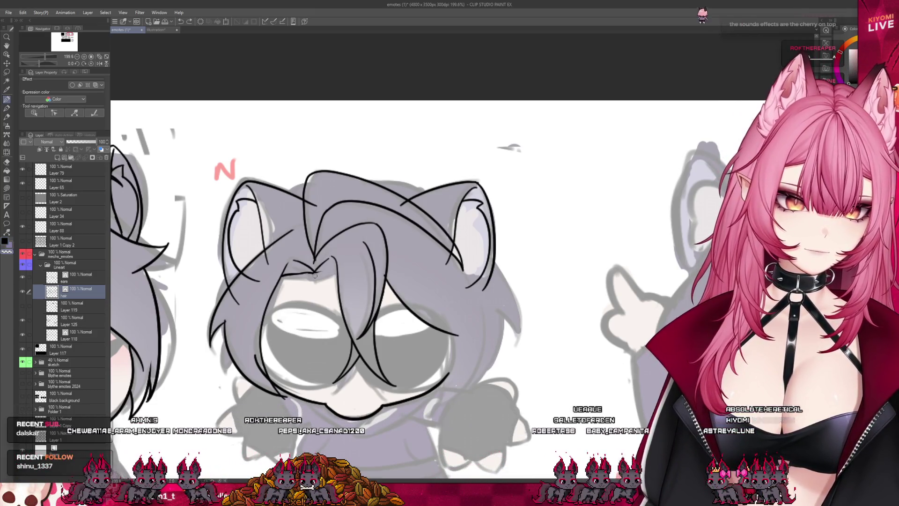
pyautogui.click(6, 161)
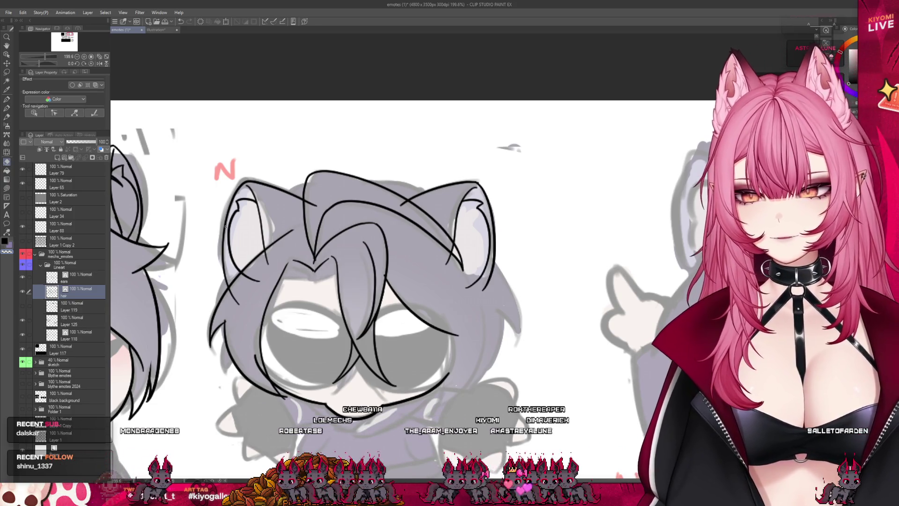
pyautogui.click(7, 100)
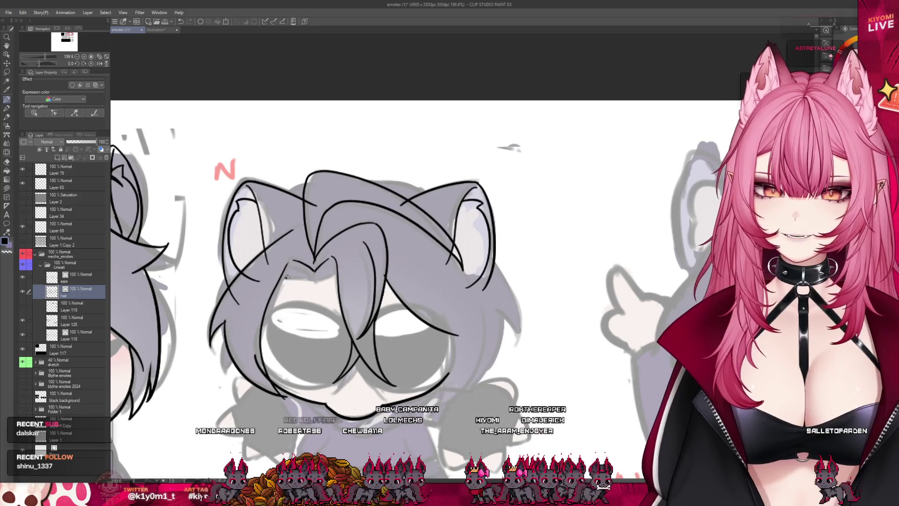
pyautogui.moveTo(284, 276); pyautogui.dragTo(317, 280)
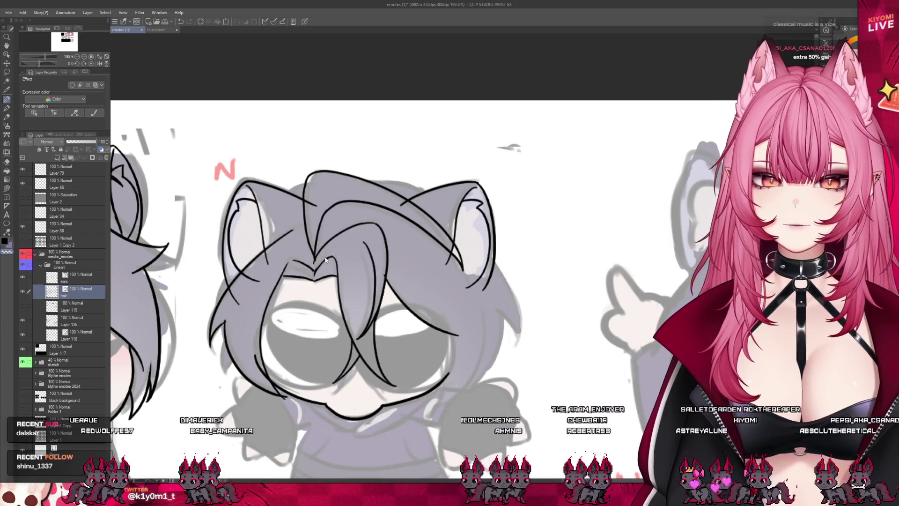
# Switch to the eraser and zoom out over the sheet.
pyautogui.click(7, 161)
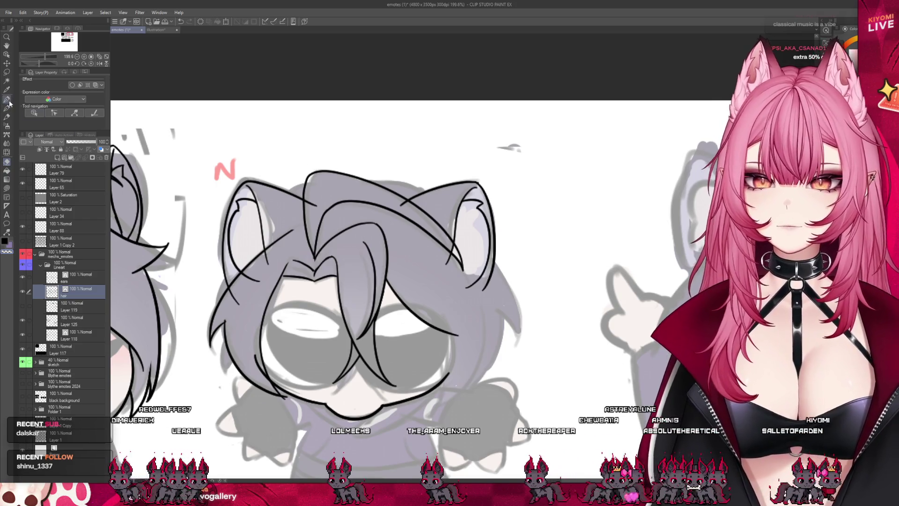
pyautogui.scroll(-4, 350, 181)
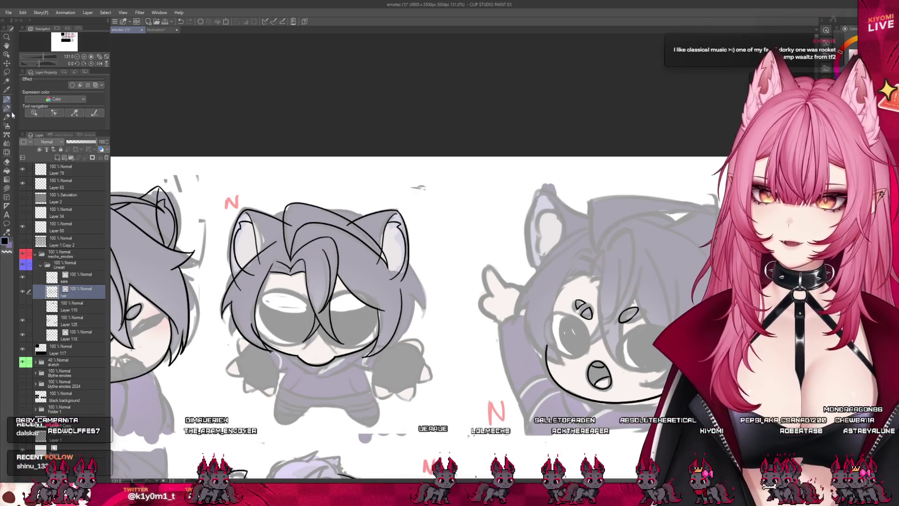
pyautogui.click(7, 161)
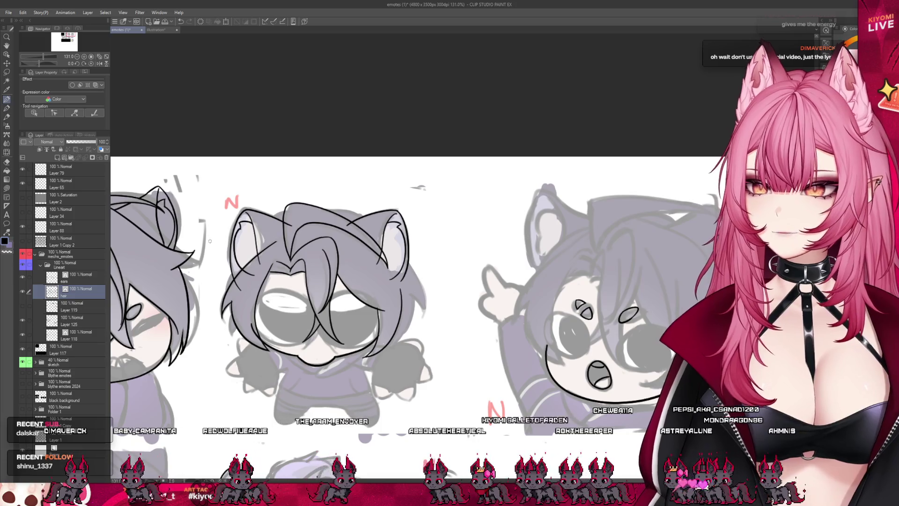
pyautogui.scroll(-5, 206, 232)
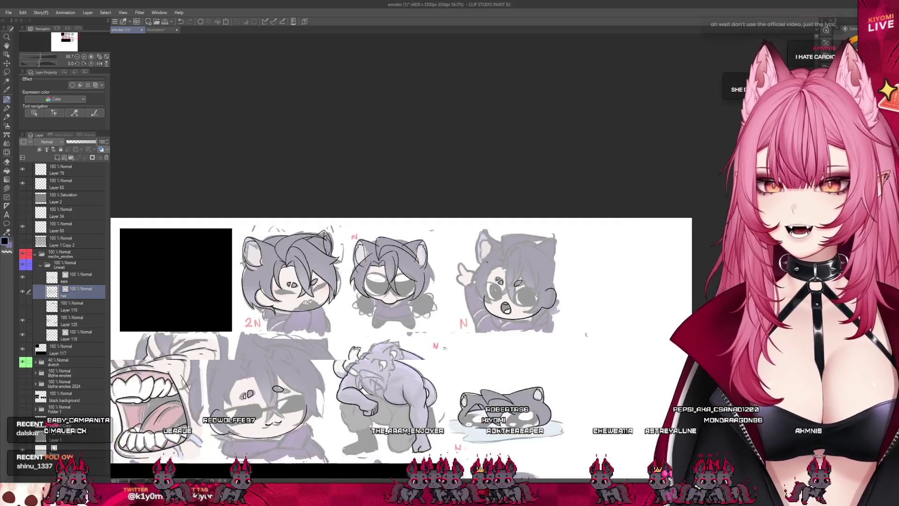
# Save the emote sheet and zoom in to 200% on the middle chibi.
pyautogui.scroll(4, 408, 249)
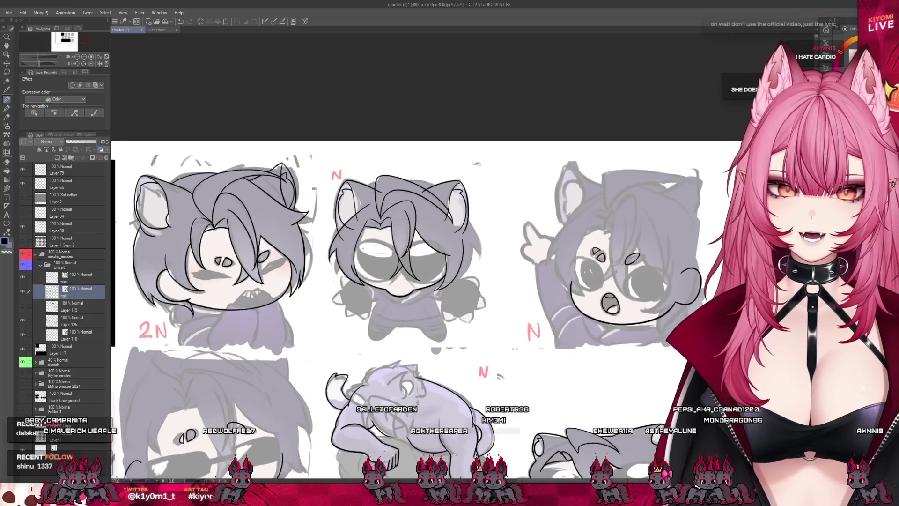
pyautogui.hotkey('ctrl', 's')
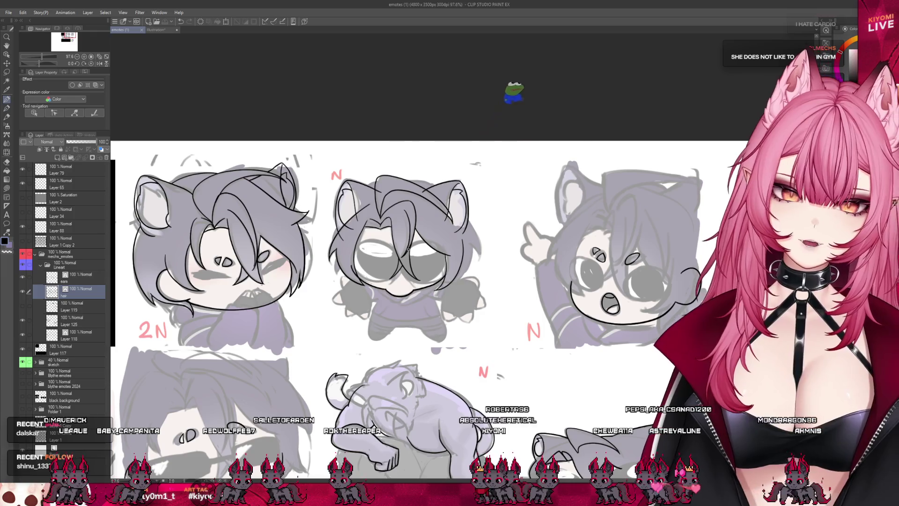
pyautogui.scroll(2, 427, 223)
pyautogui.scroll(2, 427, 222)
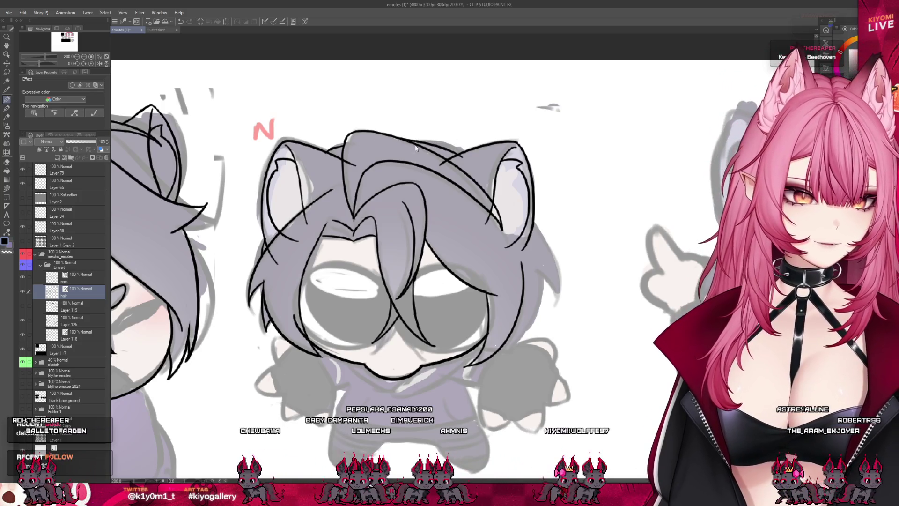
# Redraw the top hair line and the right hair edge slightly inward, retrying each once.
pyautogui.moveTo(410, 141); pyautogui.dragTo(466, 159)
pyautogui.moveTo(419, 141); pyautogui.dragTo(470, 156)
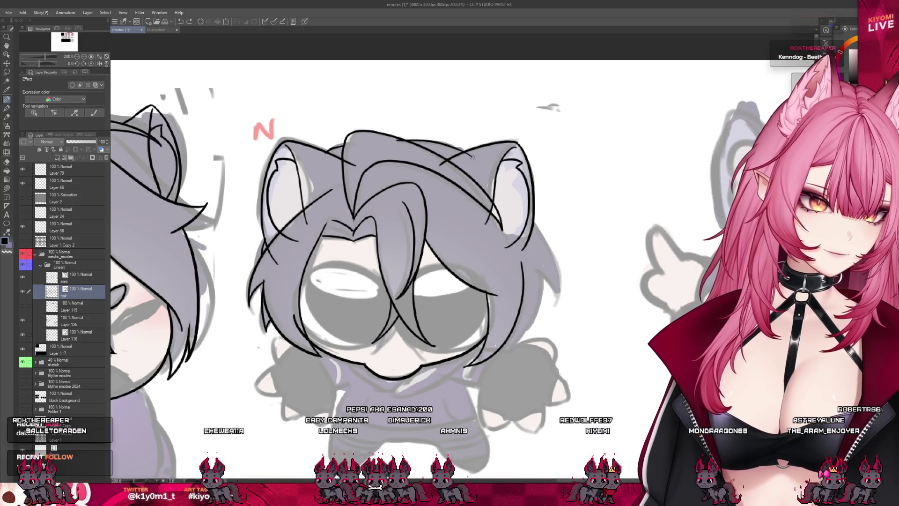
pyautogui.moveTo(392, 139); pyautogui.dragTo(474, 156)
pyautogui.hotkey('ctrl', 'z')
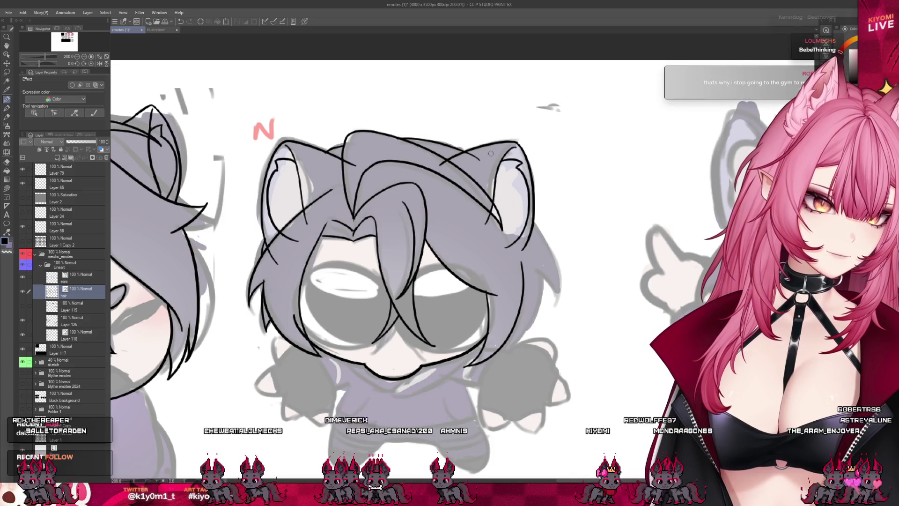
pyautogui.moveTo(539, 243); pyautogui.dragTo(557, 302)
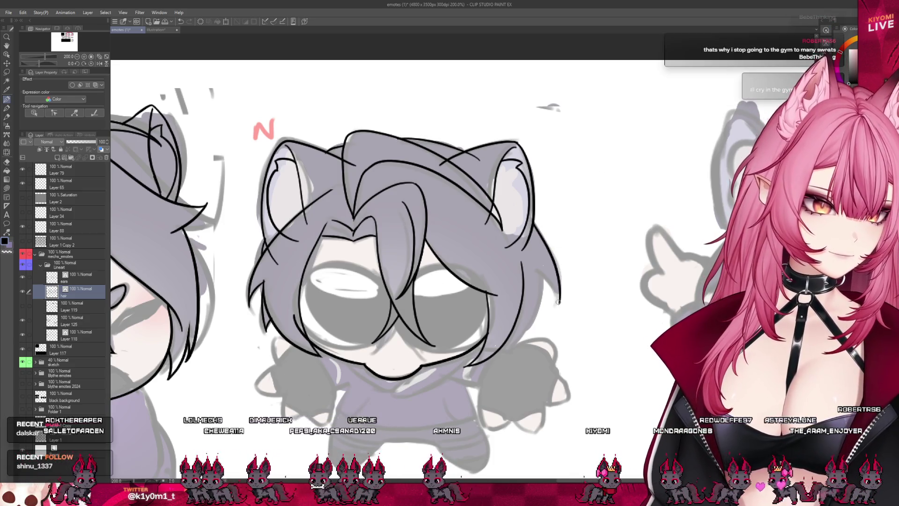
pyautogui.hotkey('ctrl', 'z')
pyautogui.moveTo(538, 236); pyautogui.dragTo(546, 302)
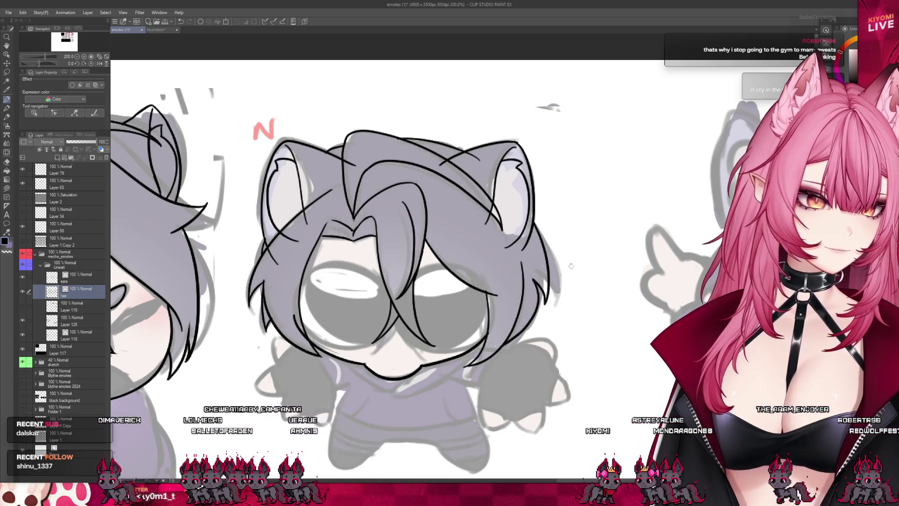
pyautogui.scroll(-5, 582, 255)
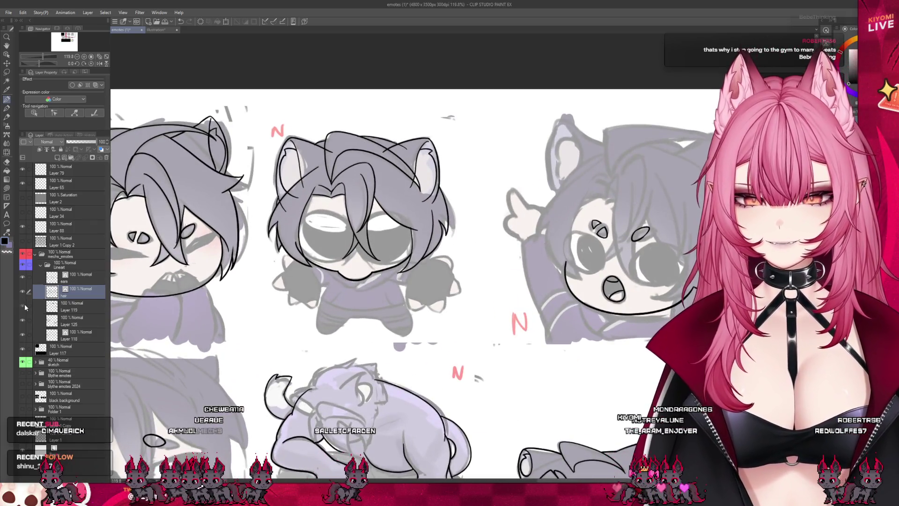
# Show Layer 119's black eyes, hide the purple sketch folder, and zoom in.
pyautogui.click(24, 306)
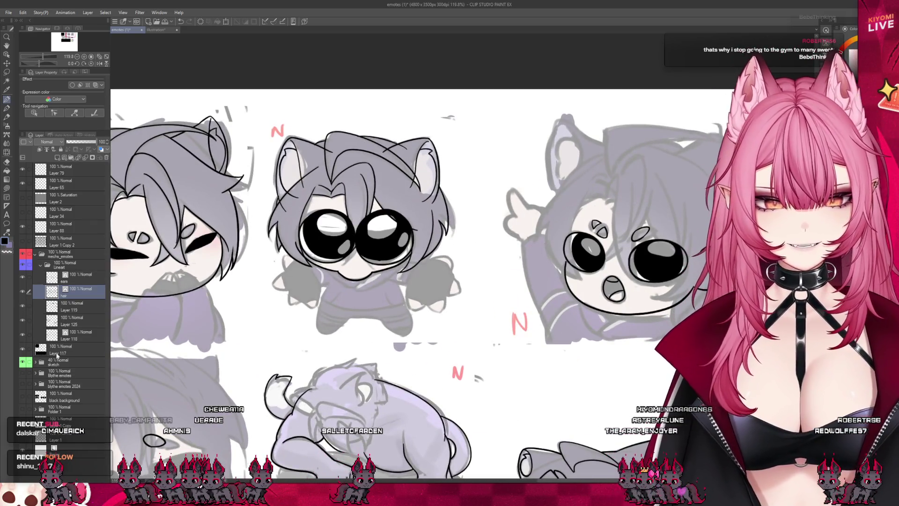
pyautogui.click(23, 362)
pyautogui.scroll(3, 360, 206)
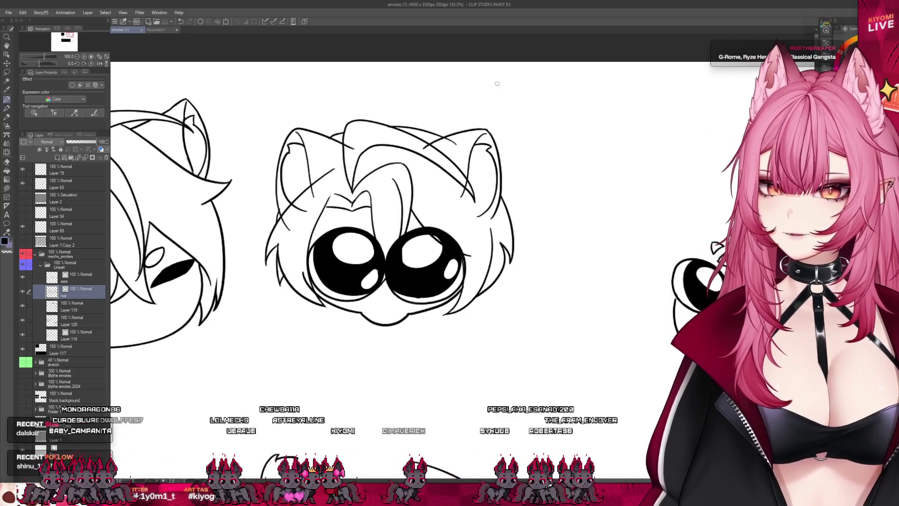
pyautogui.scroll(2, 416, 104)
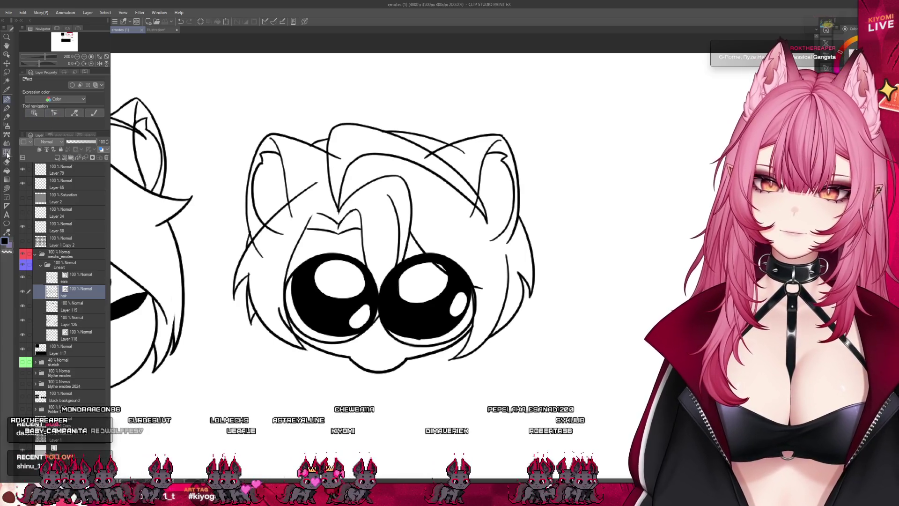
pyautogui.click(7, 162)
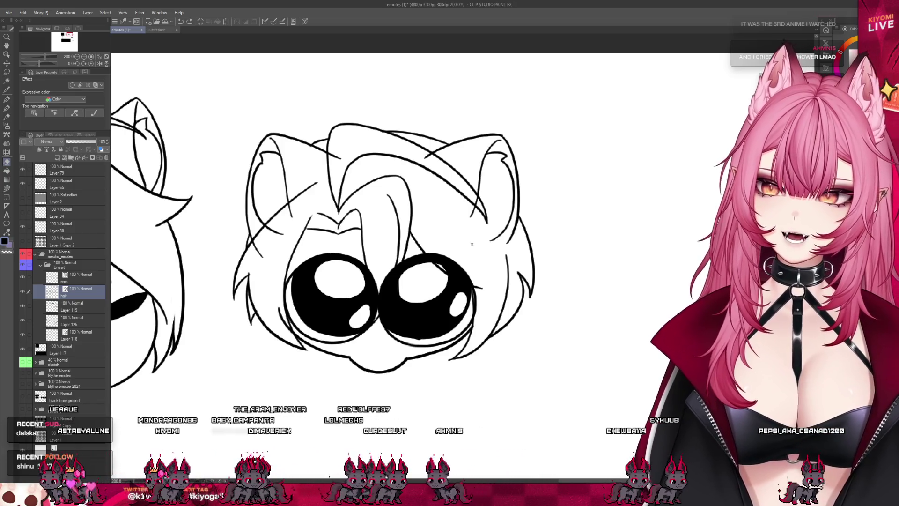
pyautogui.click(80, 281)
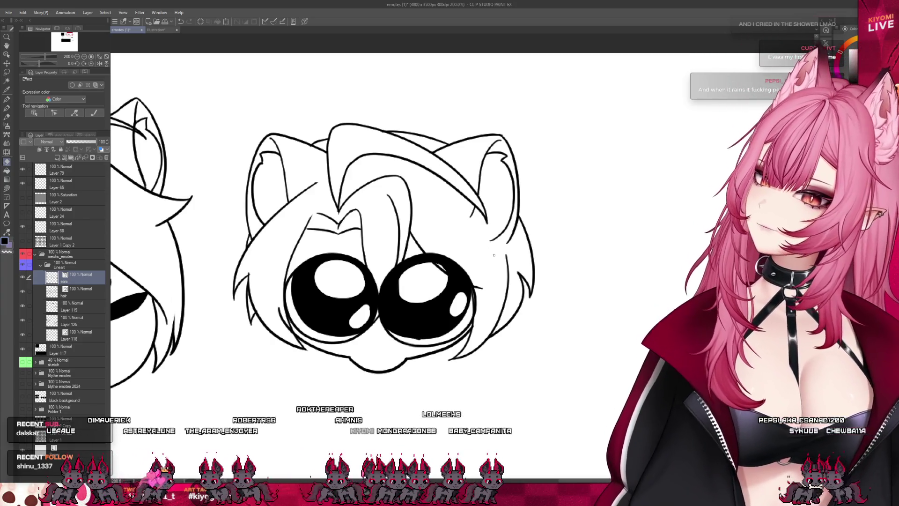
pyautogui.scroll(-5, 495, 257)
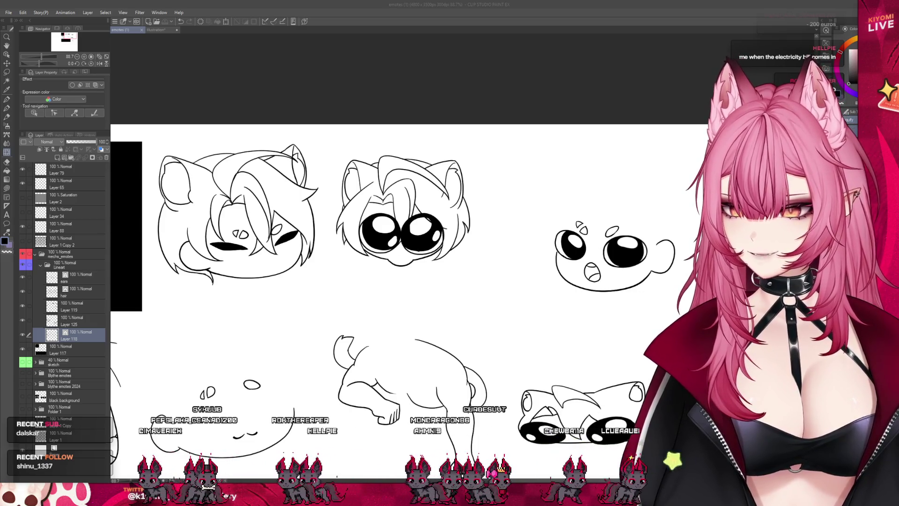
# On the hair layer, try a short stroke on the hair line and undo it.
pyautogui.scroll(4, 445, 155)
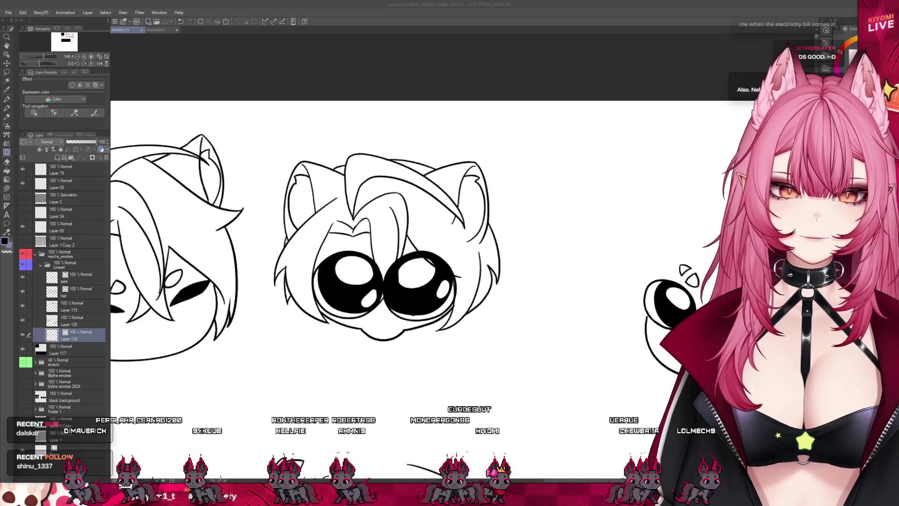
pyautogui.scroll(1, 366, 255)
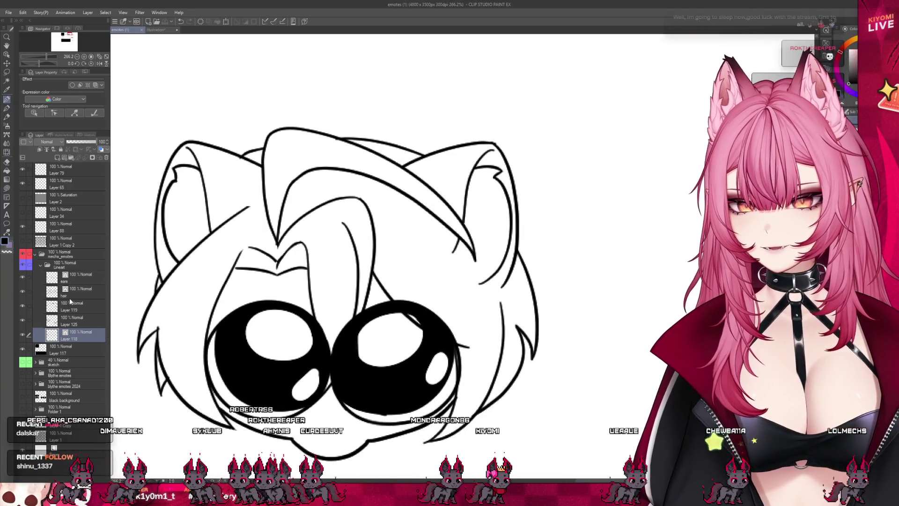
pyautogui.click(26, 292)
pyautogui.moveTo(236, 213); pyautogui.dragTo(260, 209)
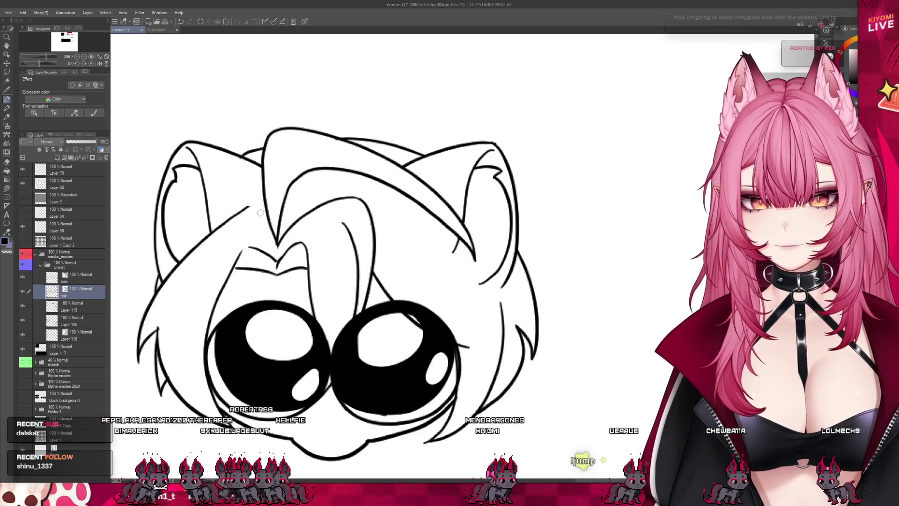
pyautogui.hotkey('ctrl', 'z')
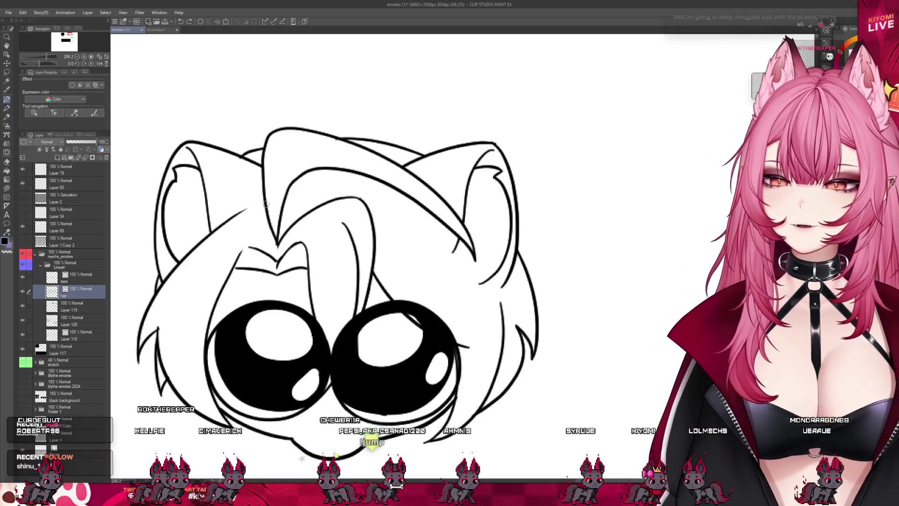
# Make Layer 118 current and show the purple sketch folder beneath the lineart.
pyautogui.scroll(-4, 291, 188)
pyautogui.scroll(1, 290, 188)
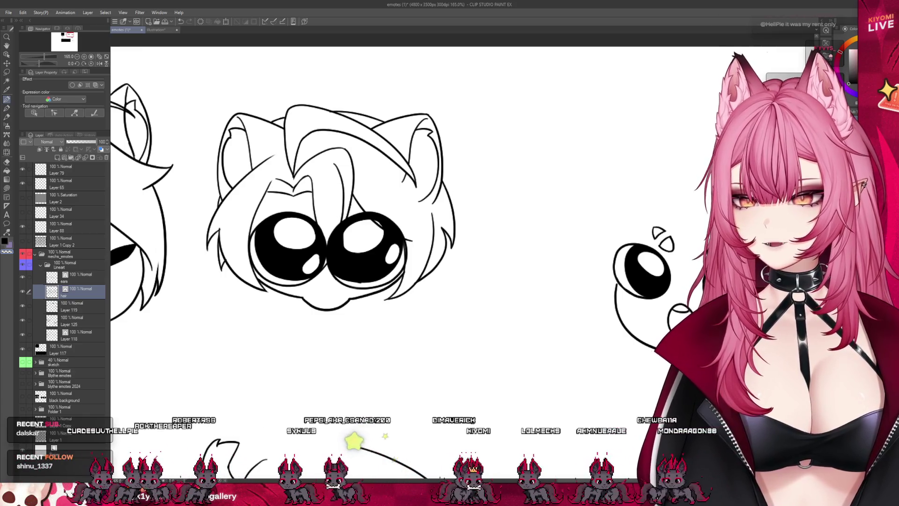
pyautogui.scroll(-1, 305, 272)
pyautogui.scroll(3, 363, 132)
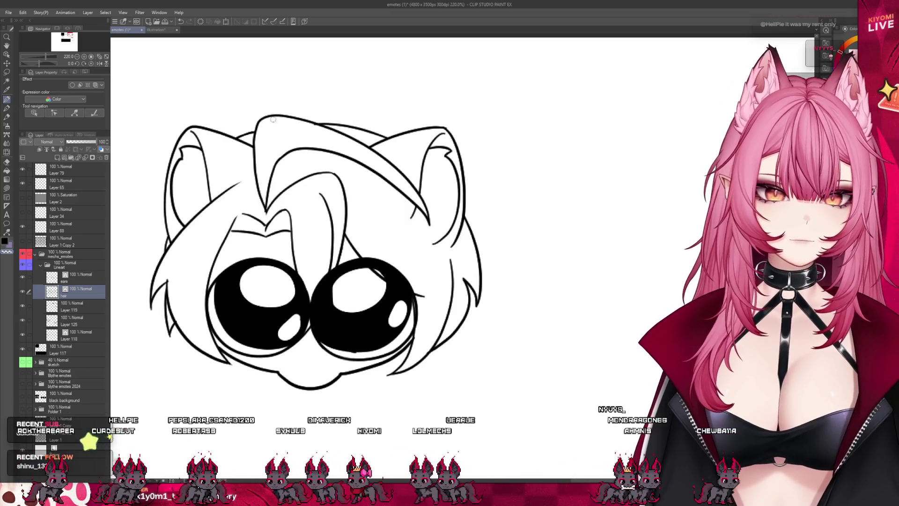
pyautogui.click(77, 335)
pyautogui.click(22, 361)
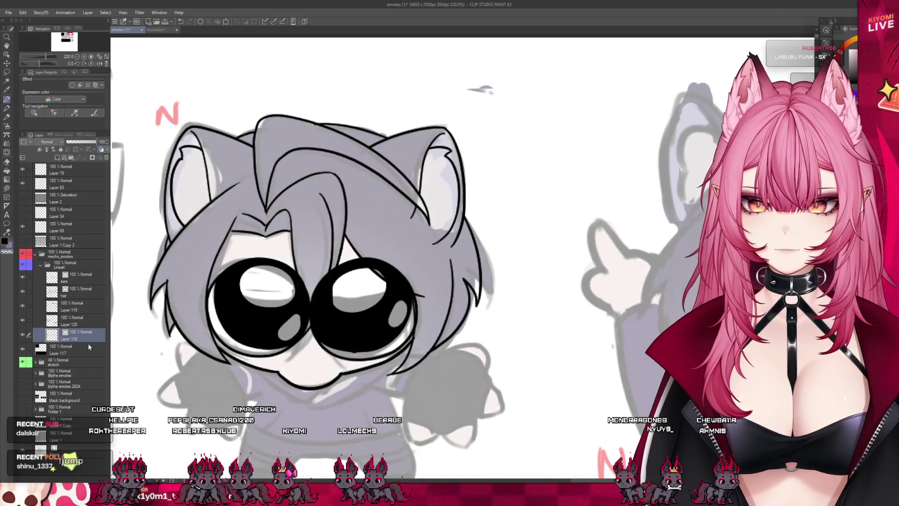
# On the hair layer, draw the forehead hair strand curve, discarding a stray base stroke.
pyautogui.scroll(-1, 320, 184)
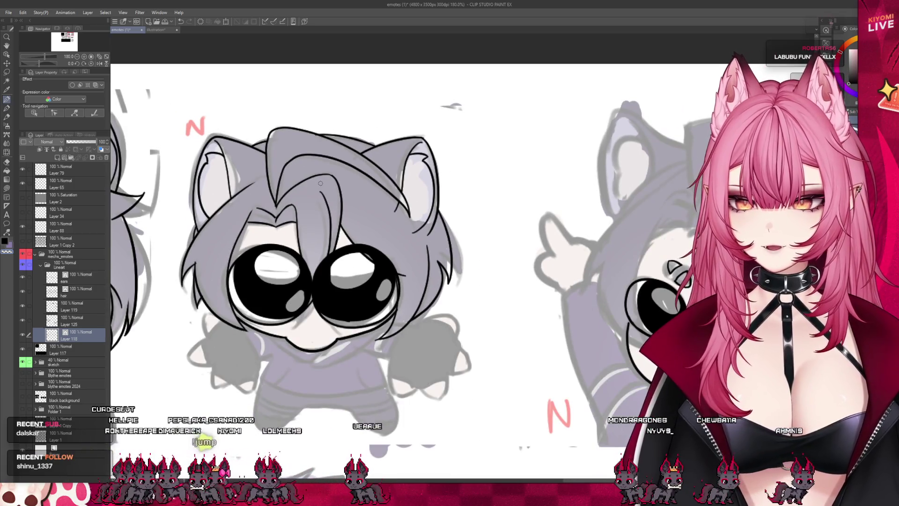
pyautogui.scroll(-2, 320, 182)
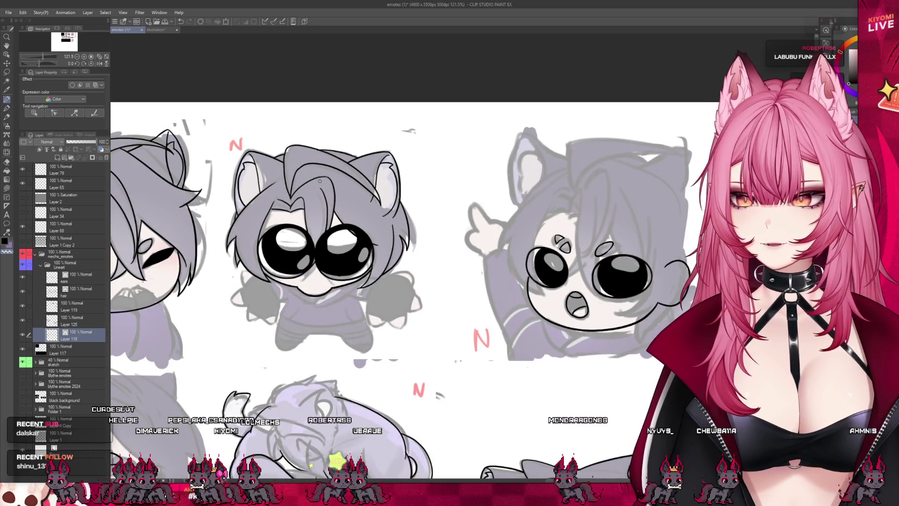
pyautogui.scroll(-1, 319, 182)
pyautogui.scroll(1, 422, 210)
pyautogui.scroll(-2, 587, 234)
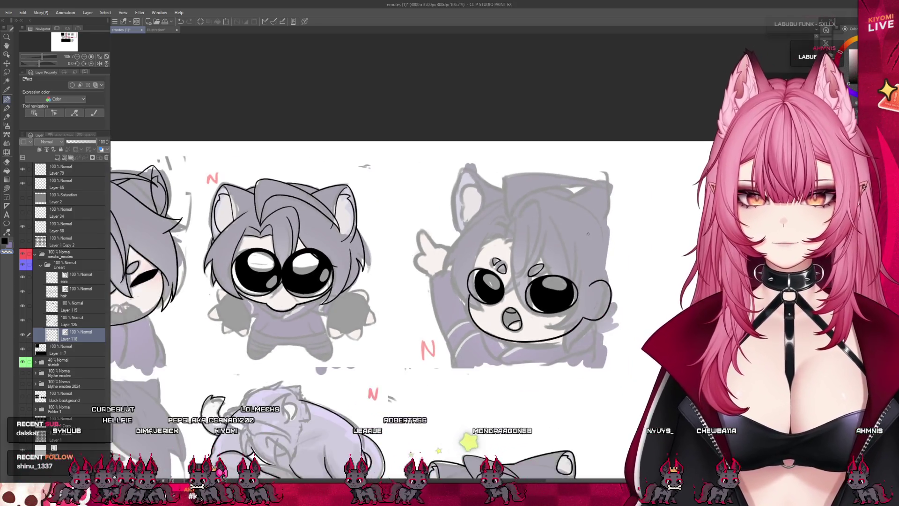
pyautogui.scroll(2, 588, 234)
pyautogui.click(79, 292)
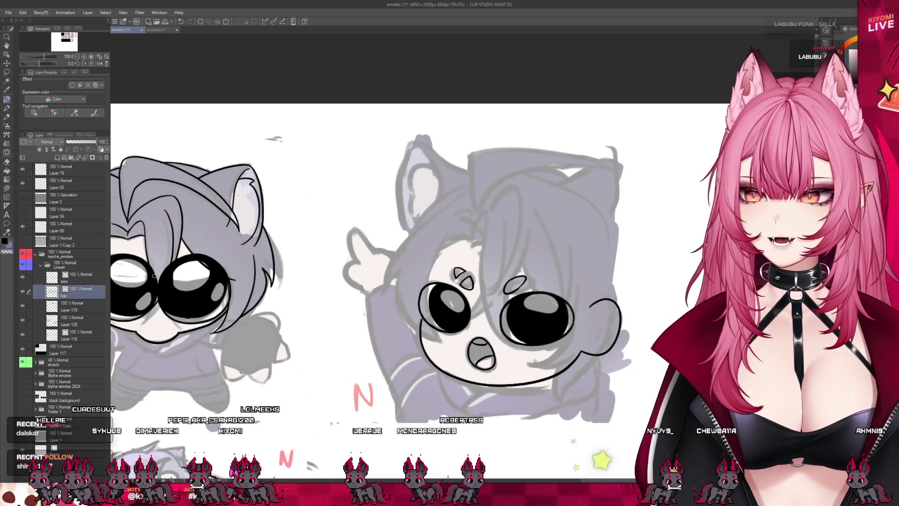
pyautogui.scroll(2, 380, 194)
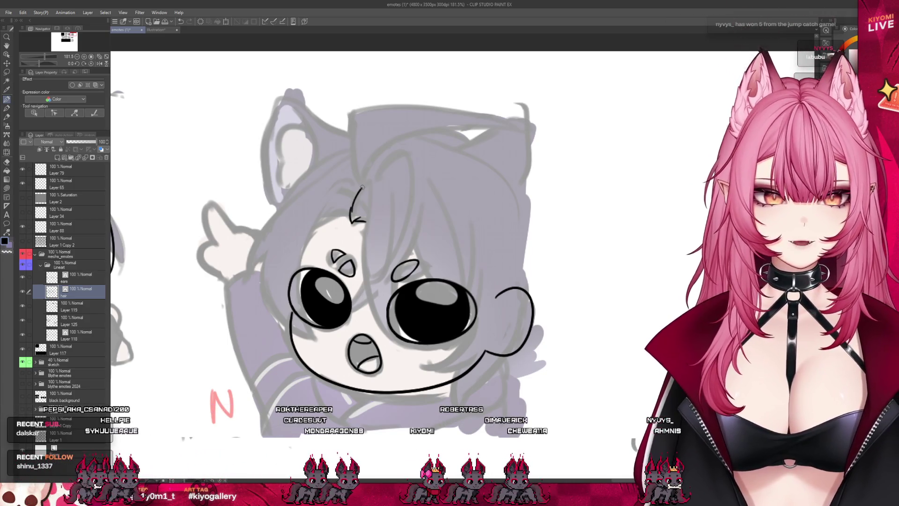
pyautogui.moveTo(351, 213)
pyautogui.mouseDown()
pyautogui.moveTo(367, 184)
pyautogui.moveTo(368, 215)
pyautogui.mouseUp()
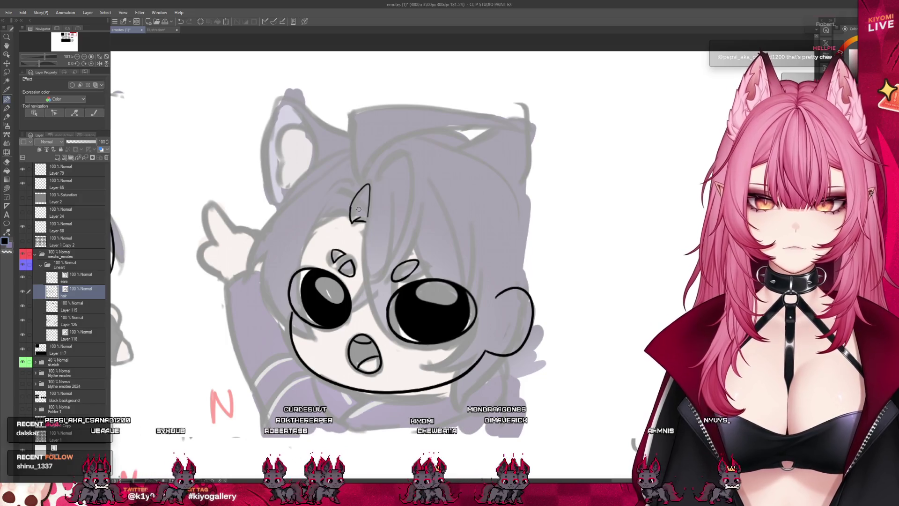
pyautogui.moveTo(350, 217); pyautogui.dragTo(329, 217)
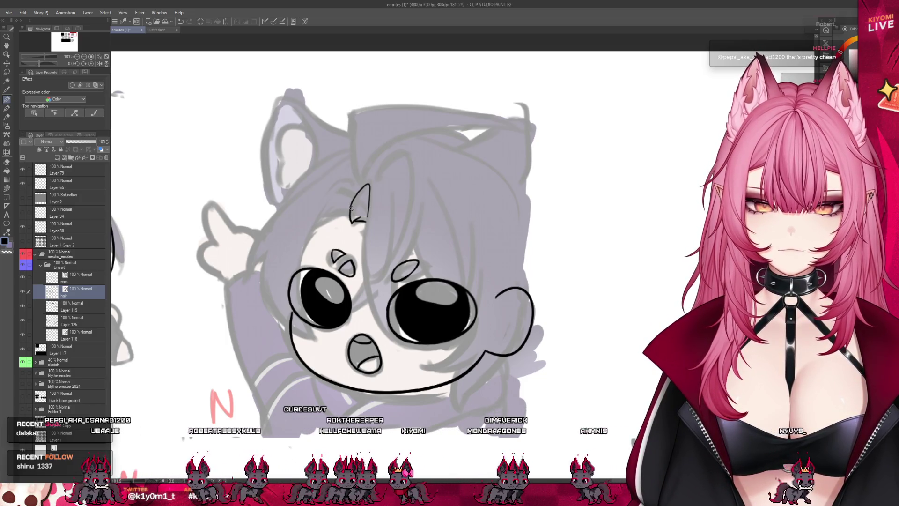
pyautogui.hotkey('ctrl', 'z')
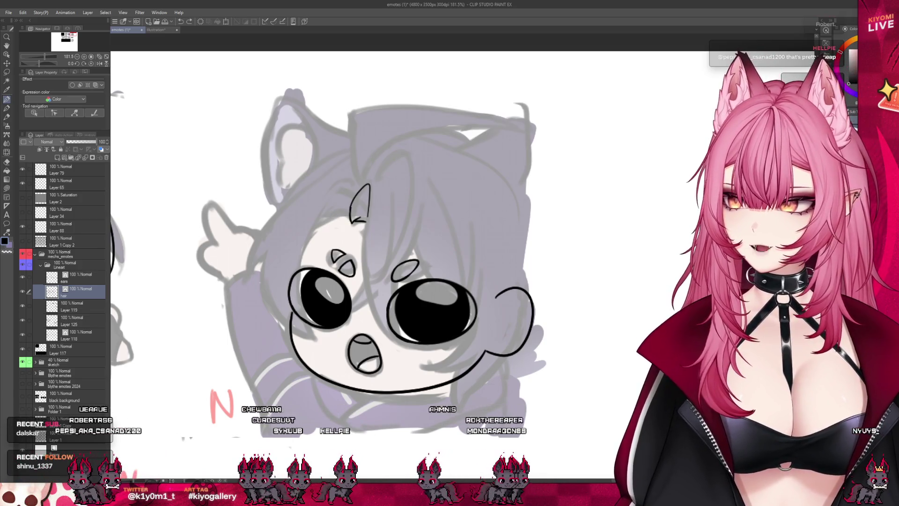
# Try several tuft-edge and head hair lines, undoing each attempt.
pyautogui.scroll(-2, 222, 133)
pyautogui.scroll(2, 281, 150)
pyautogui.scroll(-2, 328, 164)
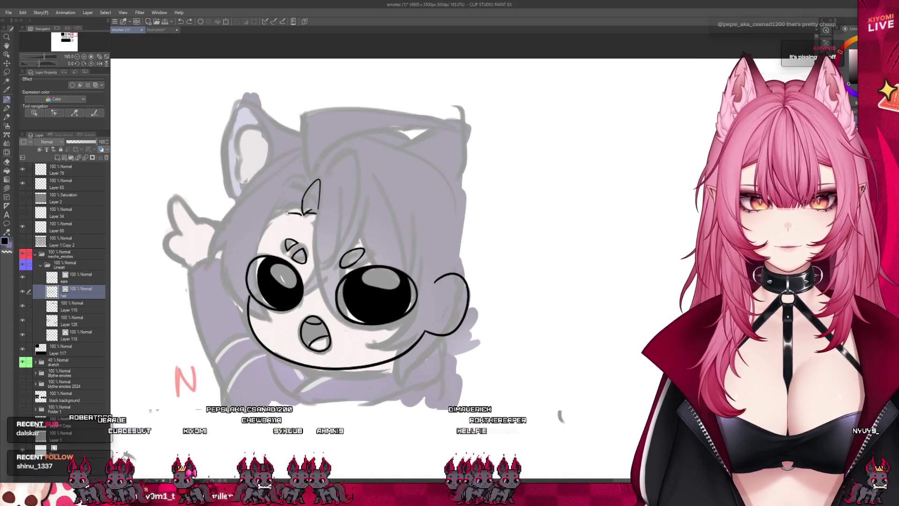
pyautogui.moveTo(281, 214); pyautogui.dragTo(300, 212)
pyautogui.hotkey('ctrl', 'z')
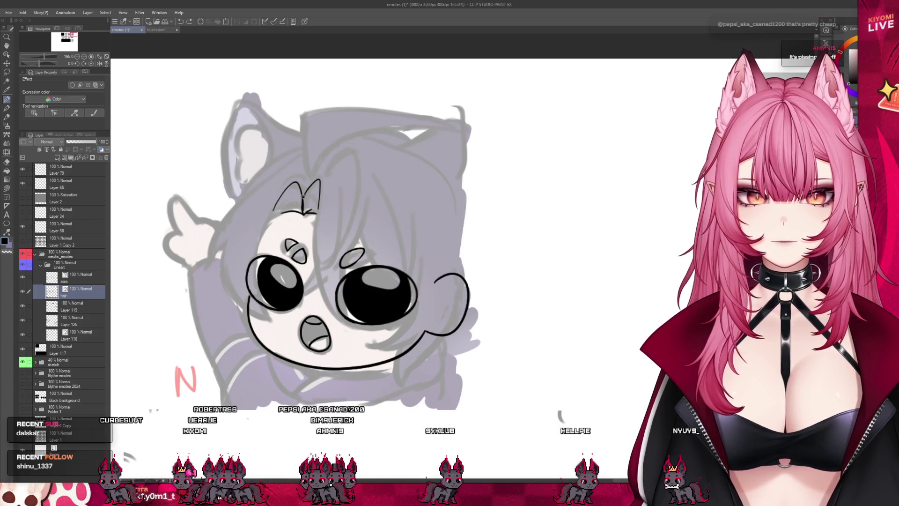
pyautogui.moveTo(299, 185); pyautogui.dragTo(260, 234)
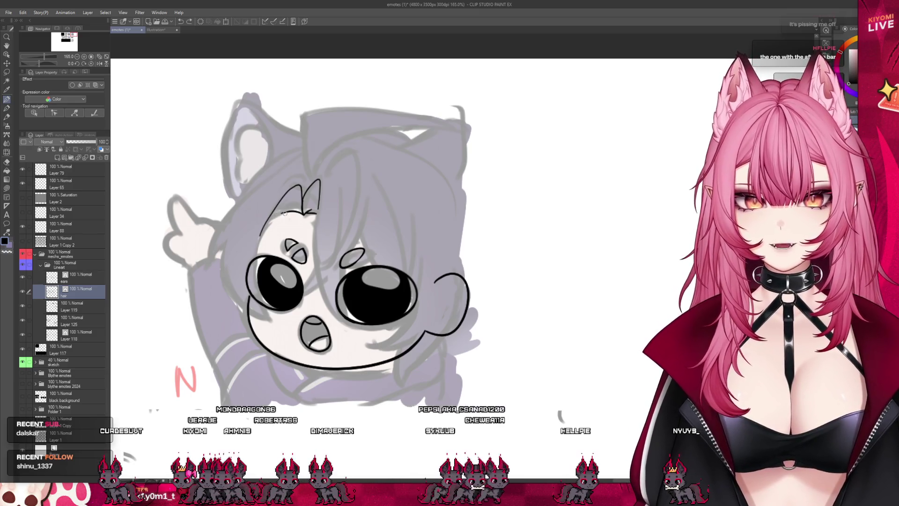
pyautogui.hotkey('ctrl', 'z')
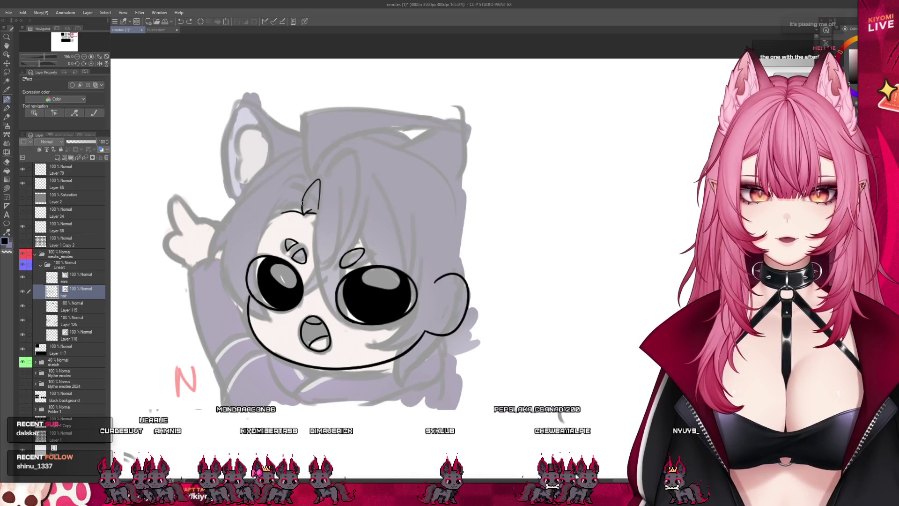
pyautogui.hotkey('ctrl', 'z')
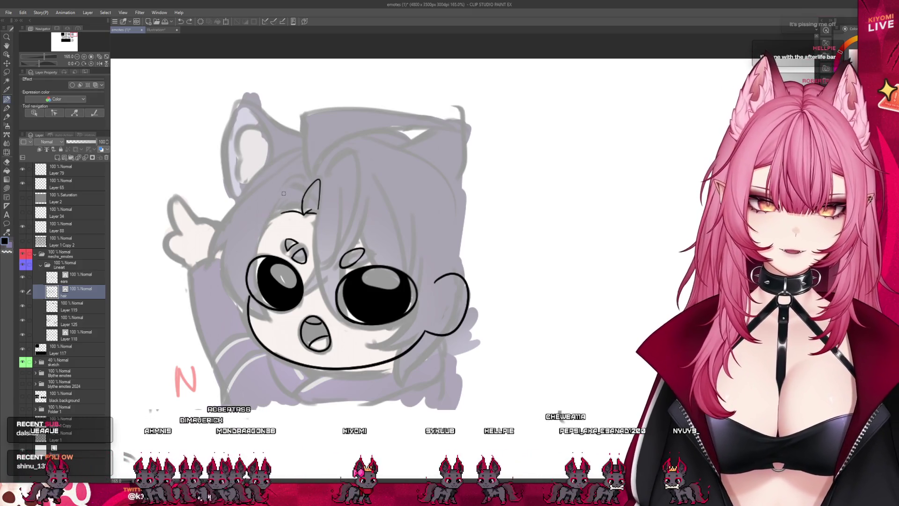
pyautogui.moveTo(294, 161); pyautogui.dragTo(222, 225)
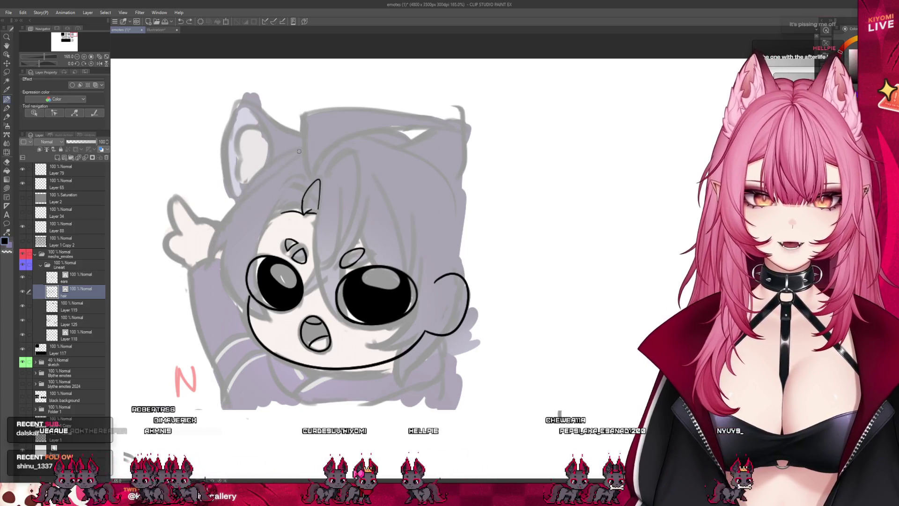
pyautogui.hotkey('ctrl', 'z')
# Outline the top of the left cat ear on the ears layer.
pyautogui.click(79, 278)
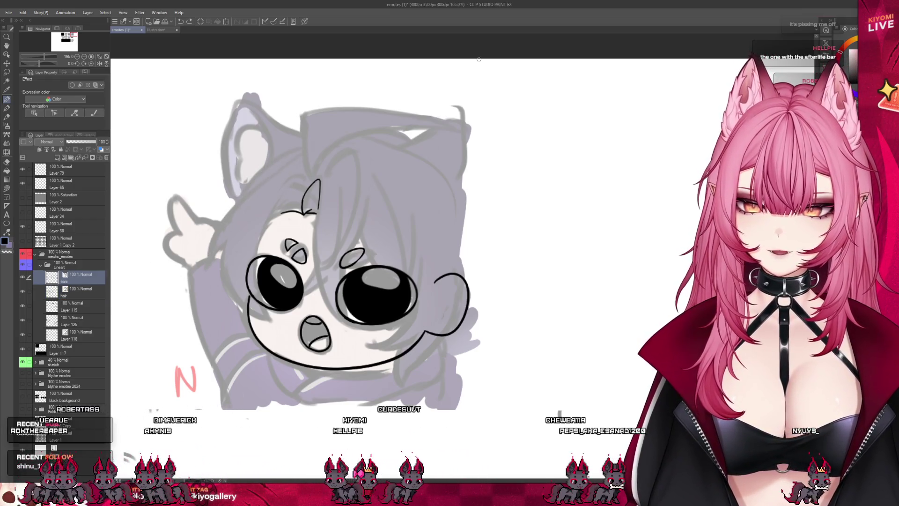
pyautogui.scroll(2, 403, 63)
pyautogui.moveTo(289, 164)
pyautogui.mouseDown()
pyautogui.moveTo(230, 134)
pyautogui.moveTo(199, 145)
pyautogui.moveTo(186, 202)
pyautogui.mouseUp()
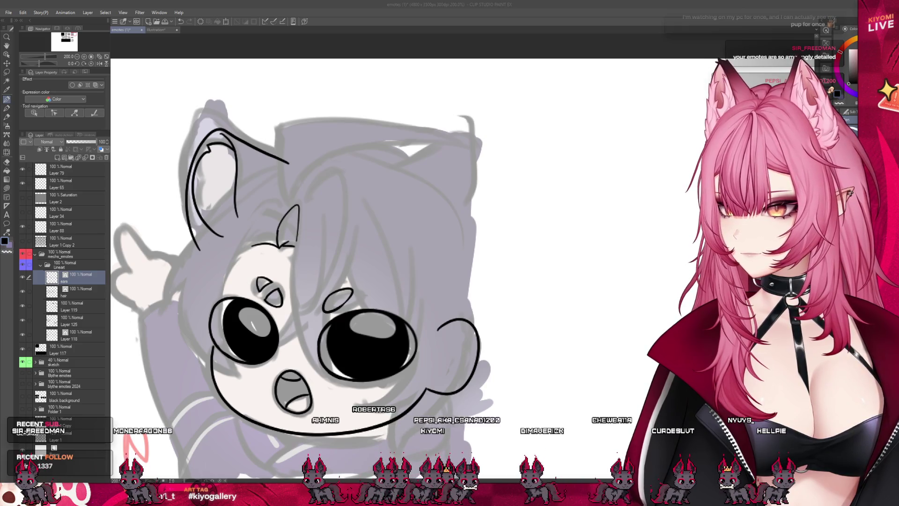
# Ink the lower edge of the left cat ear.
pyautogui.scroll(-4, 258, 258)
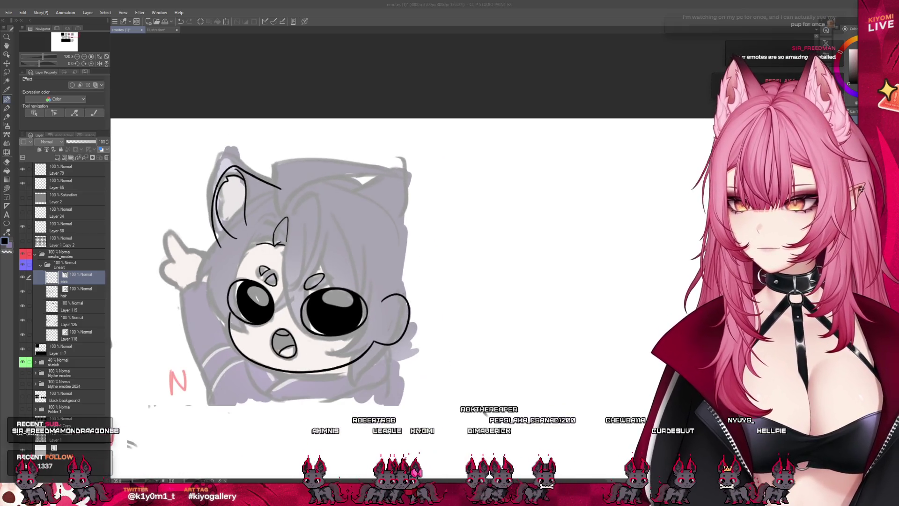
pyautogui.scroll(2, 281, 281)
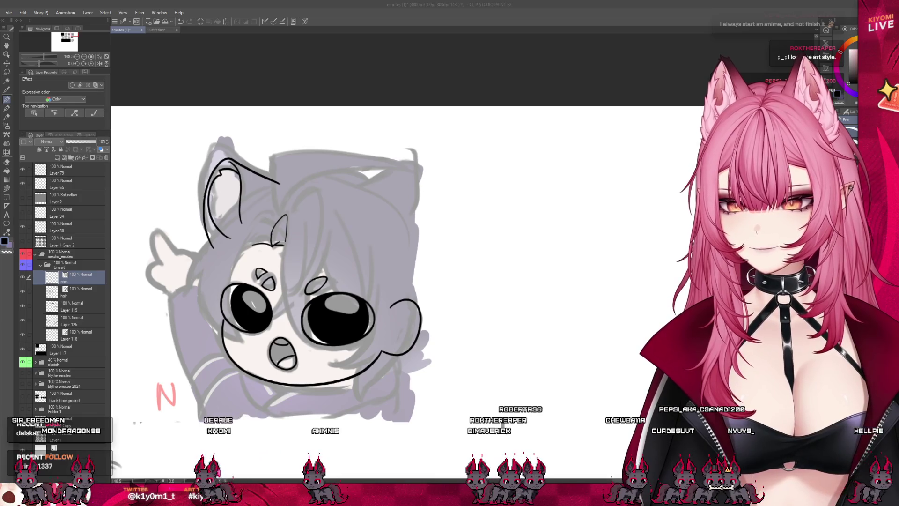
pyautogui.scroll(1, 213, 290)
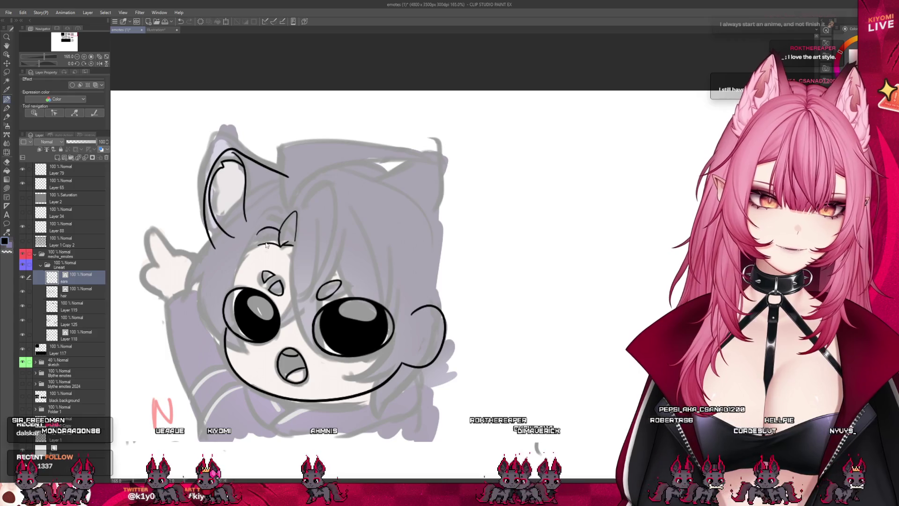
pyautogui.moveTo(261, 245); pyautogui.dragTo(239, 268)
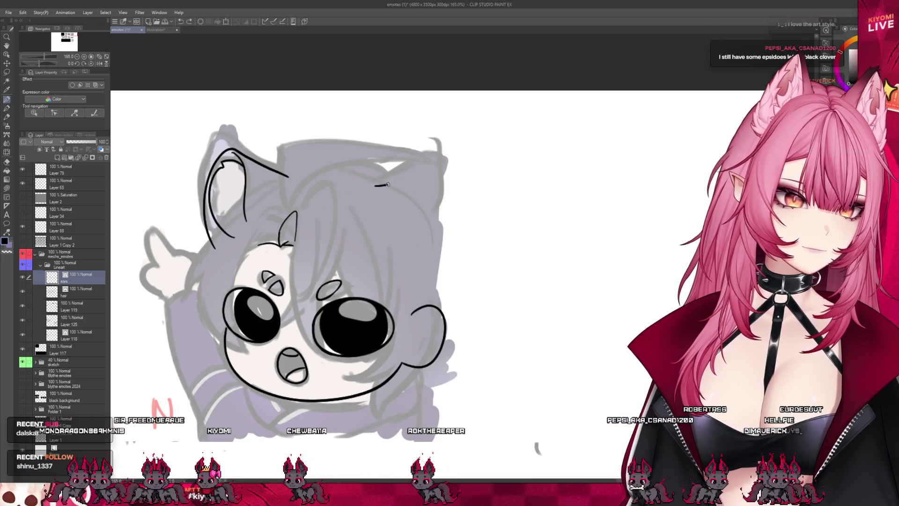
# Outline the right cat ear, redrawing it once, and show the emote frame template.
pyautogui.moveTo(371, 188)
pyautogui.mouseDown()
pyautogui.moveTo(444, 162)
pyautogui.moveTo(450, 276)
pyautogui.mouseUp()
pyautogui.hotkey('ctrl', 'z')
pyautogui.hotkey('ctrl', 'z')
pyautogui.moveTo(377, 187)
pyautogui.mouseDown()
pyautogui.moveTo(458, 238)
pyautogui.moveTo(432, 277)
pyautogui.mouseUp()
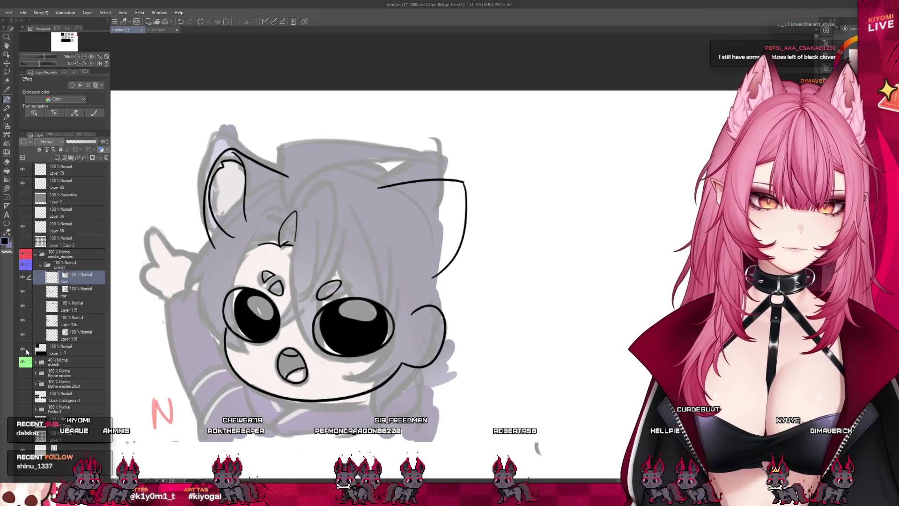
pyautogui.click(22, 242)
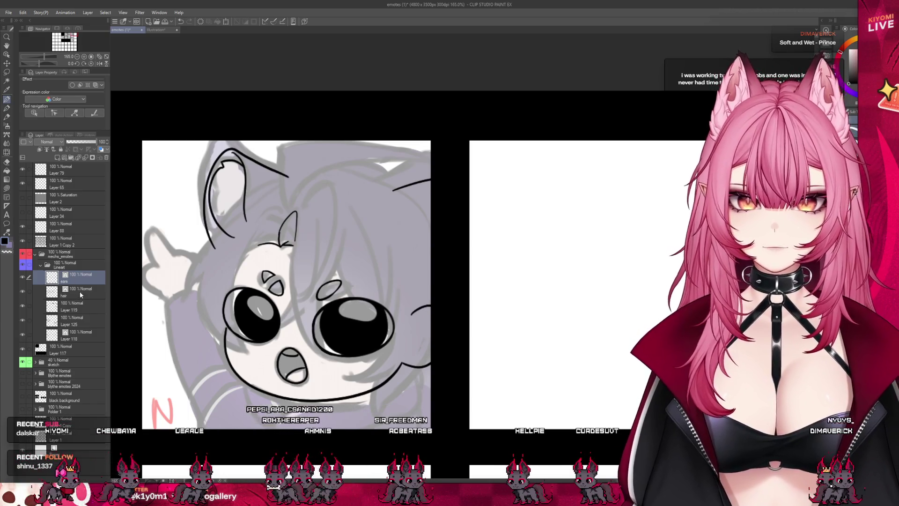
# On the hair layer, draw long strands down the face to the eyes, redoing several attempts.
pyautogui.click(80, 292)
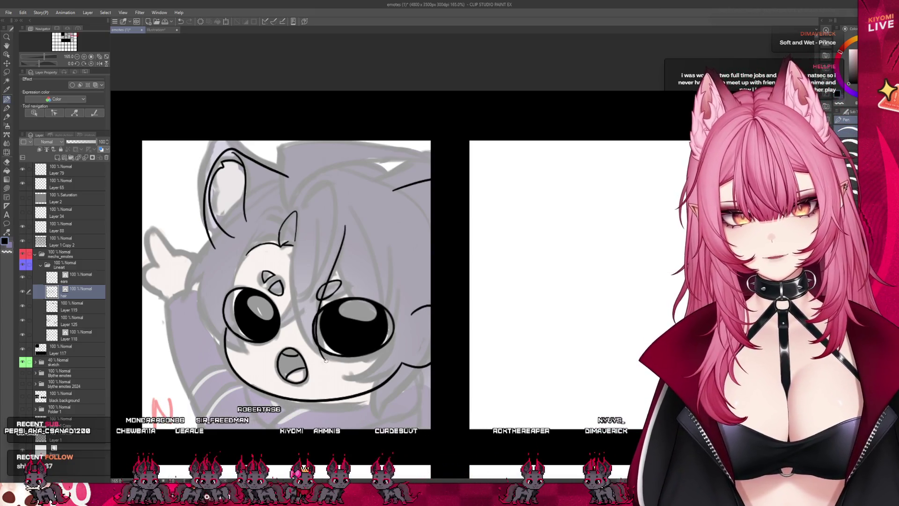
pyautogui.moveTo(345, 217); pyautogui.dragTo(312, 323)
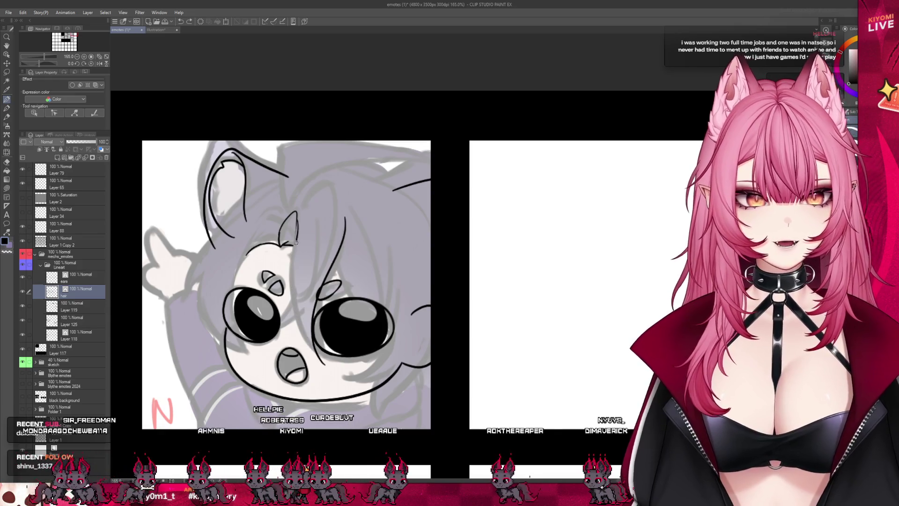
pyautogui.moveTo(296, 242); pyautogui.dragTo(316, 356)
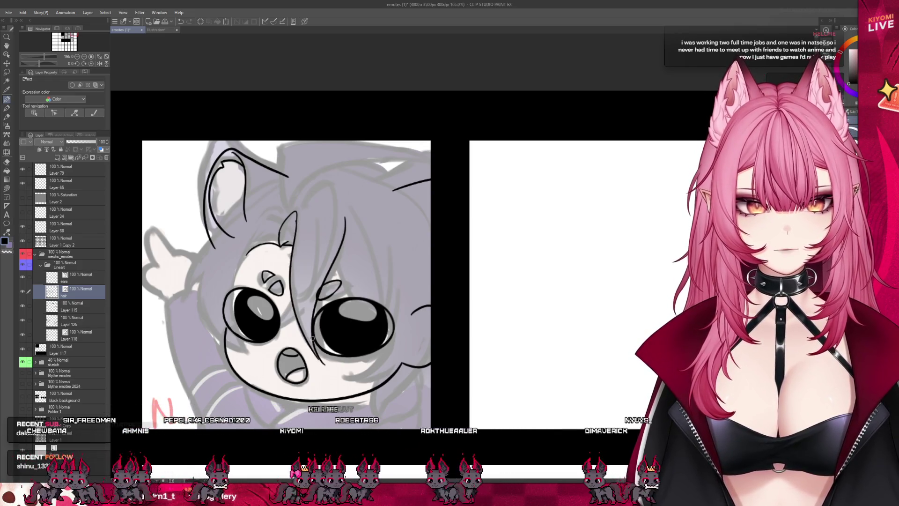
pyautogui.hotkey('ctrl', 'z')
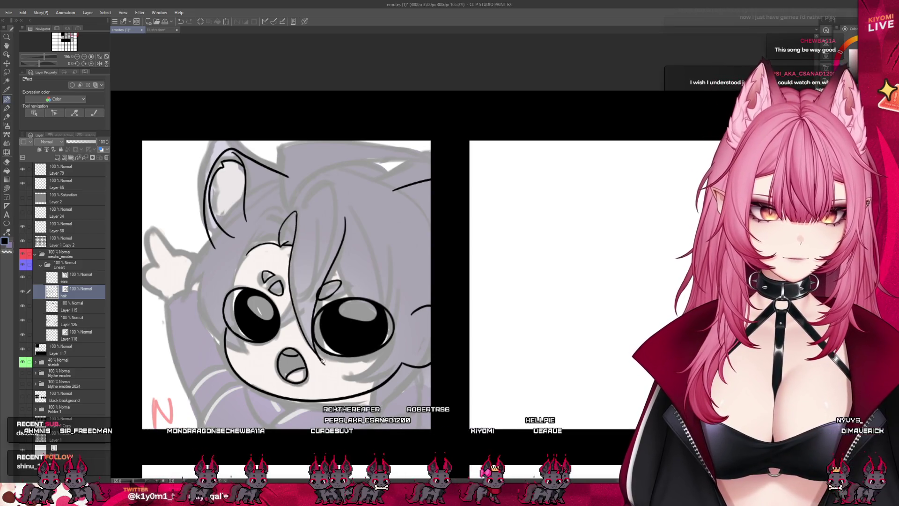
pyautogui.hotkey('ctrl', 'z')
pyautogui.hotkey('ctrl', 'z')
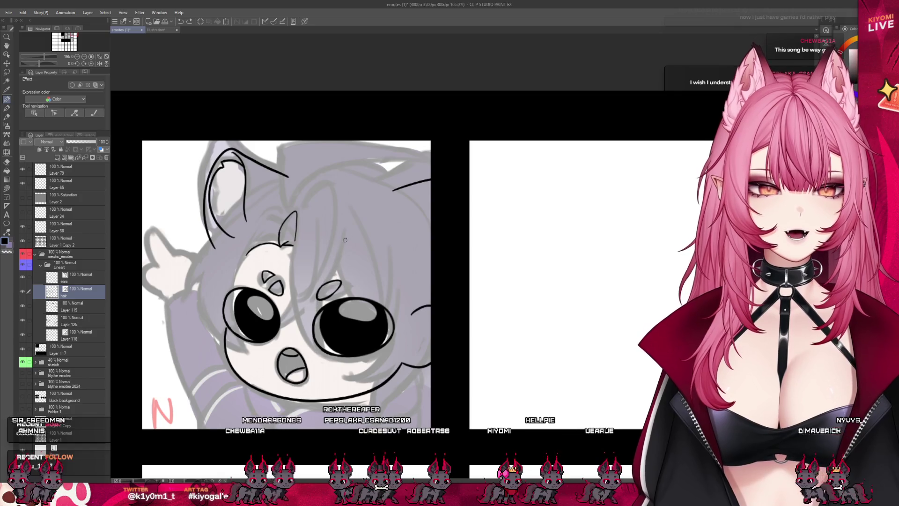
pyautogui.moveTo(348, 229); pyautogui.dragTo(320, 300)
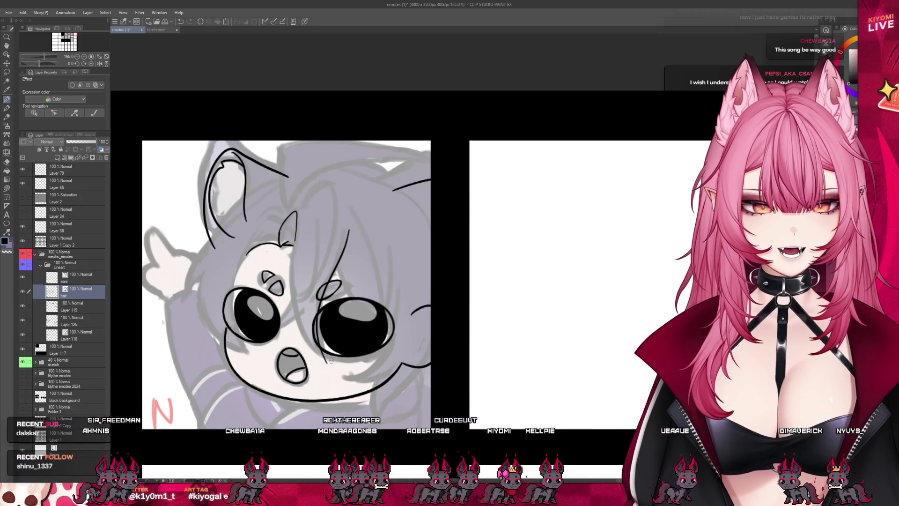
pyautogui.hotkey('ctrl', 'z')
pyautogui.moveTo(343, 217); pyautogui.dragTo(317, 331)
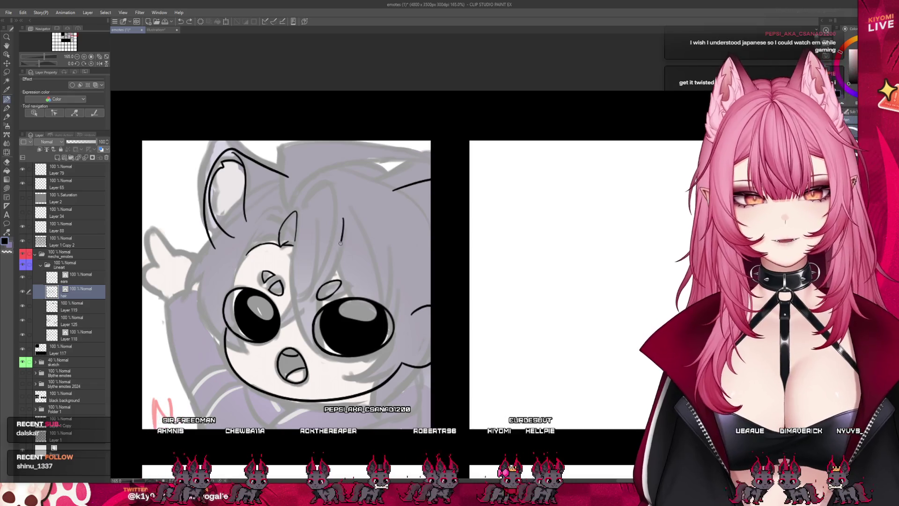
pyautogui.moveTo(345, 214); pyautogui.dragTo(326, 283)
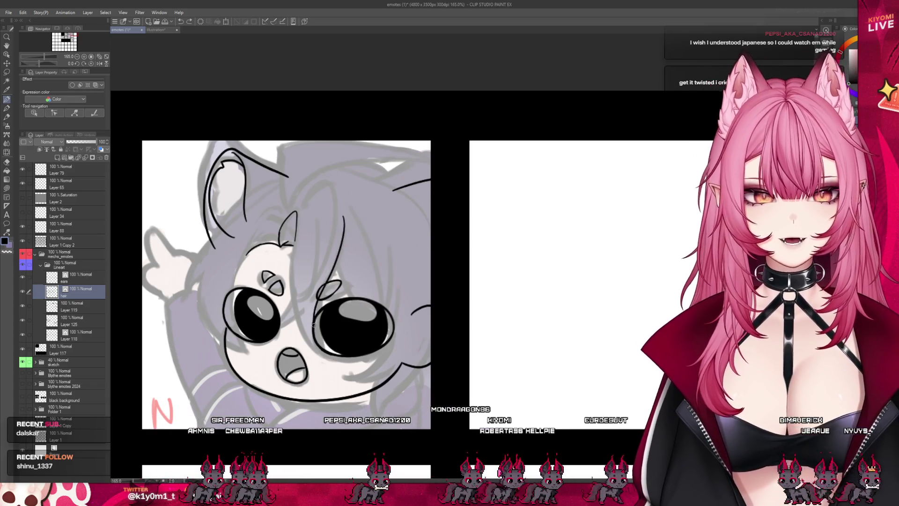
pyautogui.hotkey('ctrl', 'z')
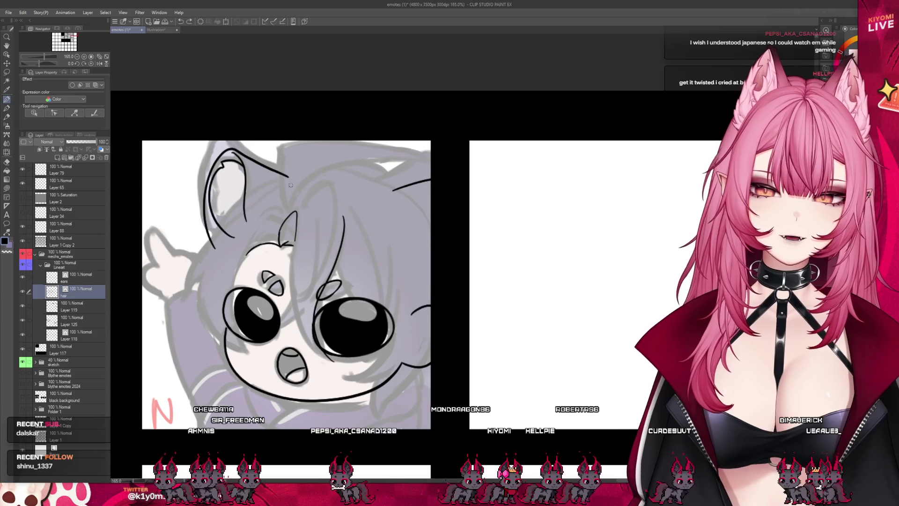
pyautogui.moveTo(296, 212); pyautogui.dragTo(300, 322)
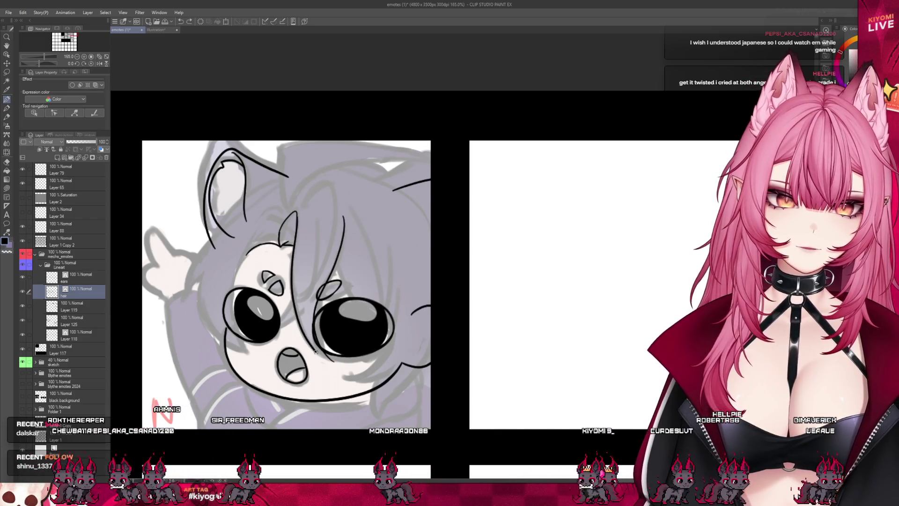
pyautogui.hotkey('ctrl', 'z')
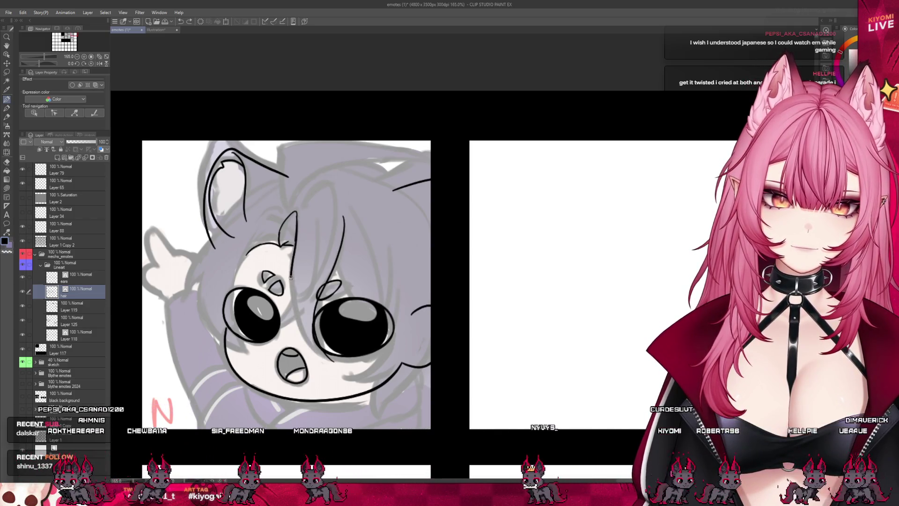
pyautogui.moveTo(296, 216); pyautogui.dragTo(300, 323)
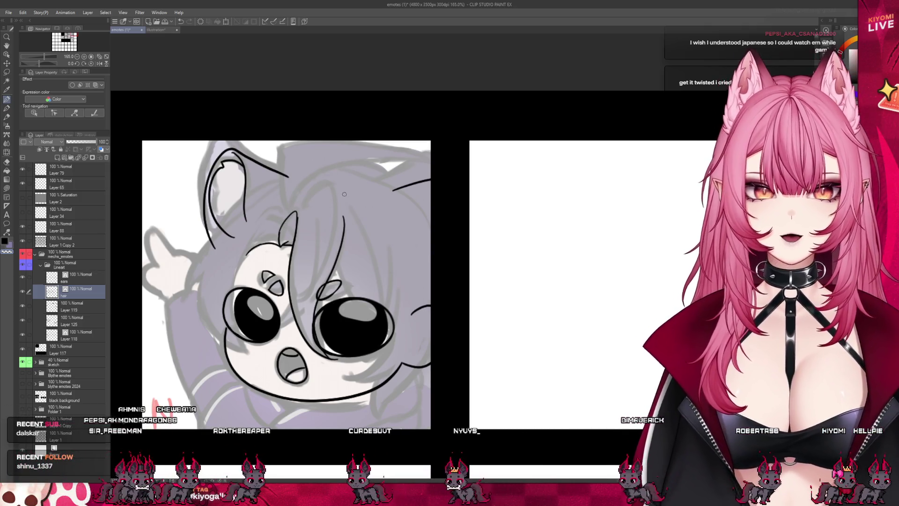
# Add arcing strands over the forehead and a longer strand beside the left eye.
pyautogui.moveTo(284, 225); pyautogui.dragTo(339, 200)
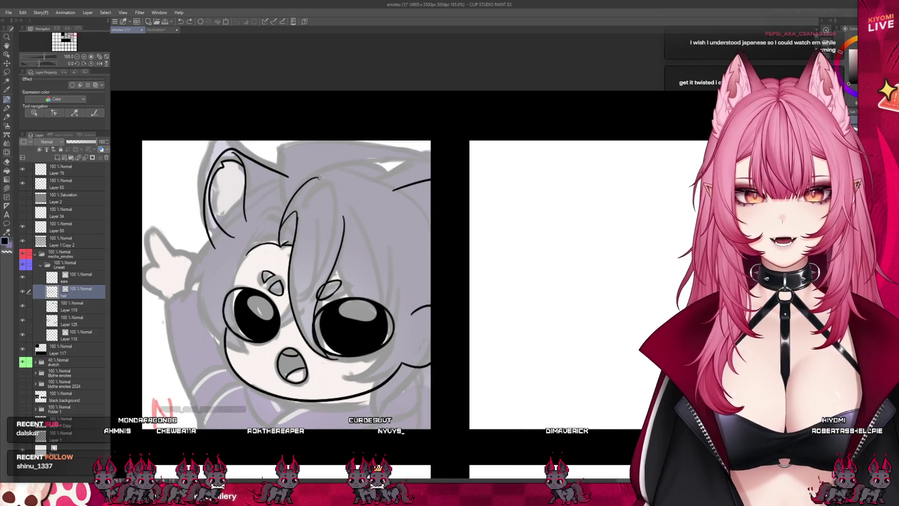
pyautogui.moveTo(280, 230); pyautogui.dragTo(309, 282)
pyautogui.moveTo(293, 205)
pyautogui.mouseDown()
pyautogui.moveTo(323, 180)
pyautogui.moveTo(300, 296)
pyautogui.mouseUp()
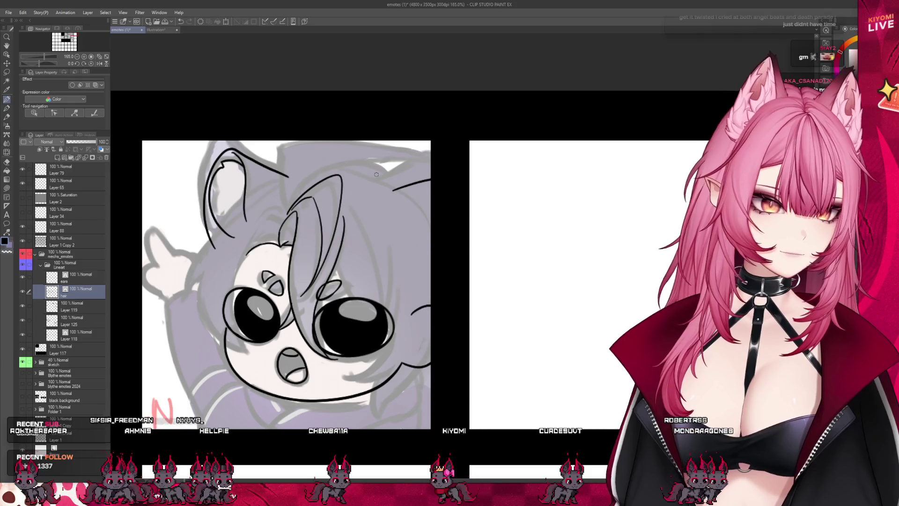
pyautogui.scroll(-5, 277, 243)
pyautogui.scroll(4, 309, 230)
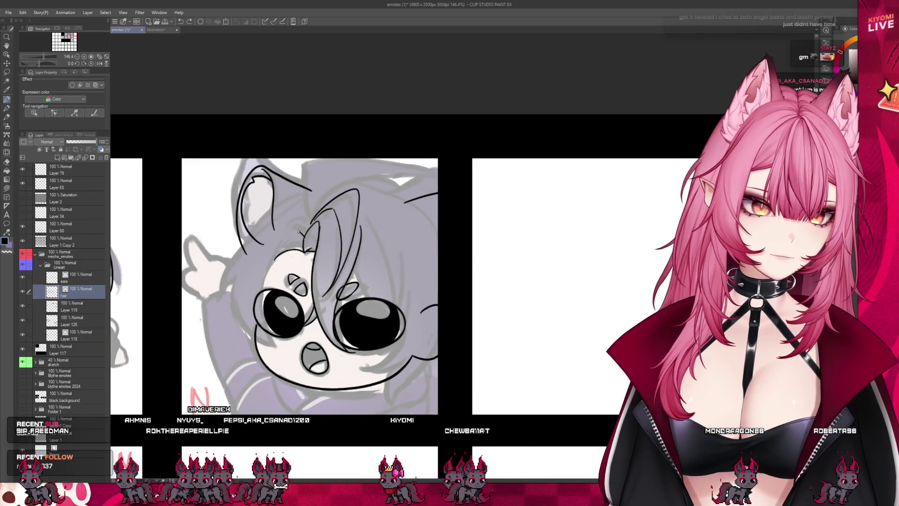
pyautogui.moveTo(300, 200)
pyautogui.mouseDown()
pyautogui.moveTo(221, 290)
pyautogui.moveTo(272, 341)
pyautogui.mouseUp()
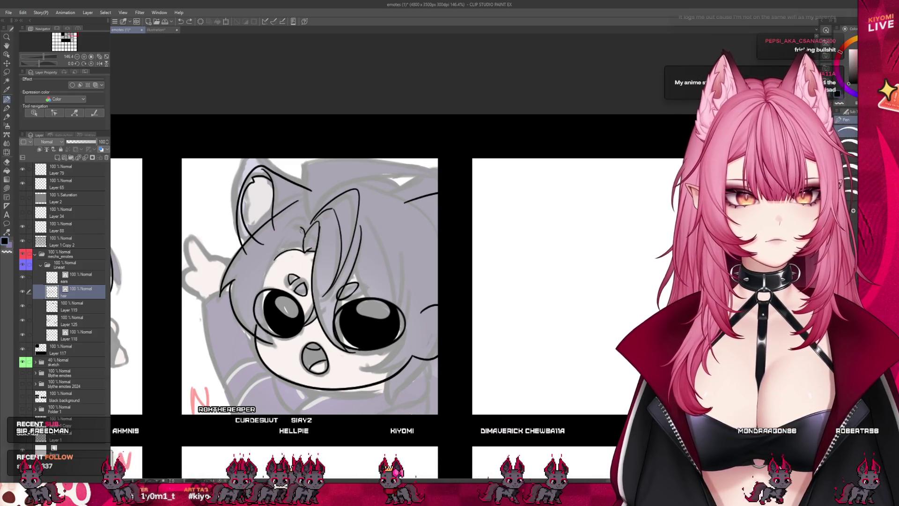
pyautogui.hotkey('ctrl', 'z')
pyautogui.moveTo(300, 229); pyautogui.dragTo(266, 331)
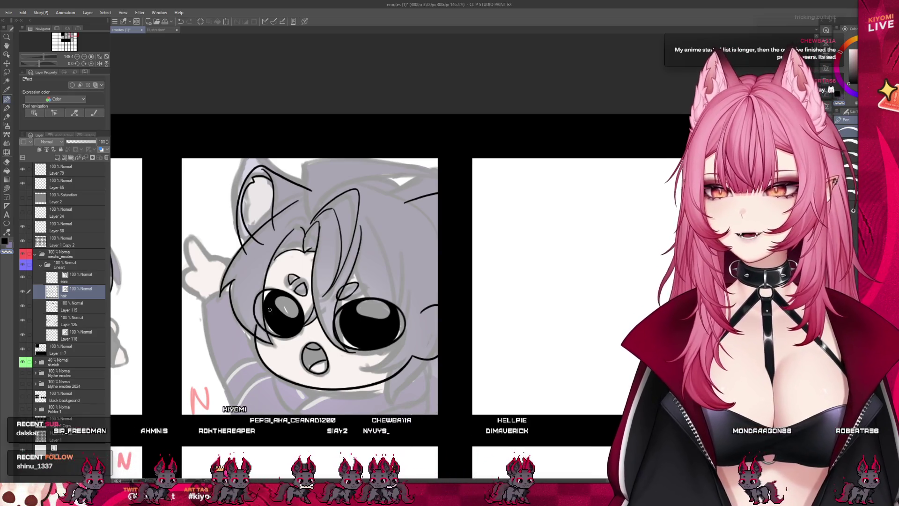
pyautogui.scroll(-5, 270, 316)
pyautogui.scroll(3, 348, 251)
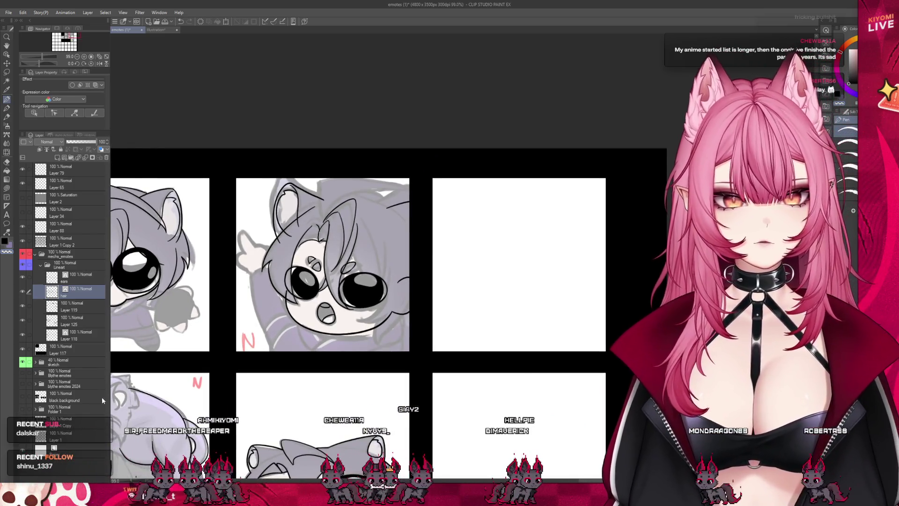
pyautogui.click(22, 362)
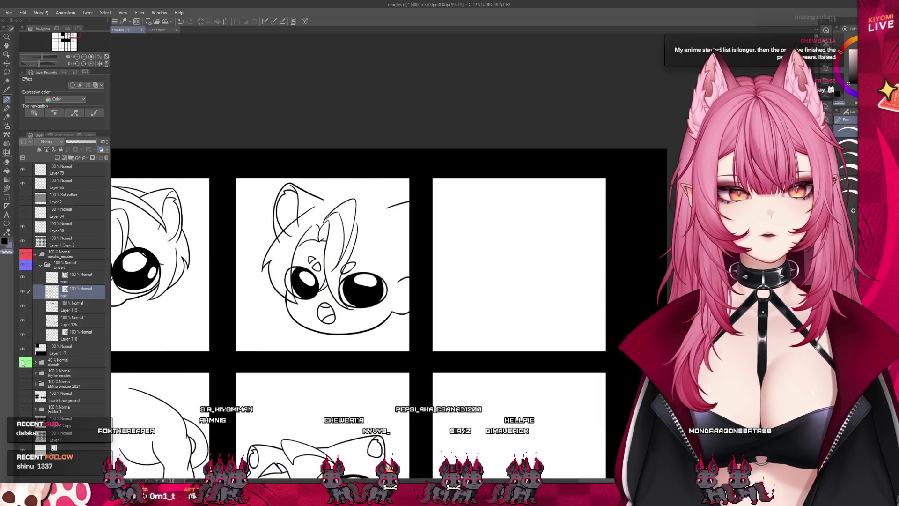
pyautogui.click(22, 362)
pyautogui.scroll(3, 359, 247)
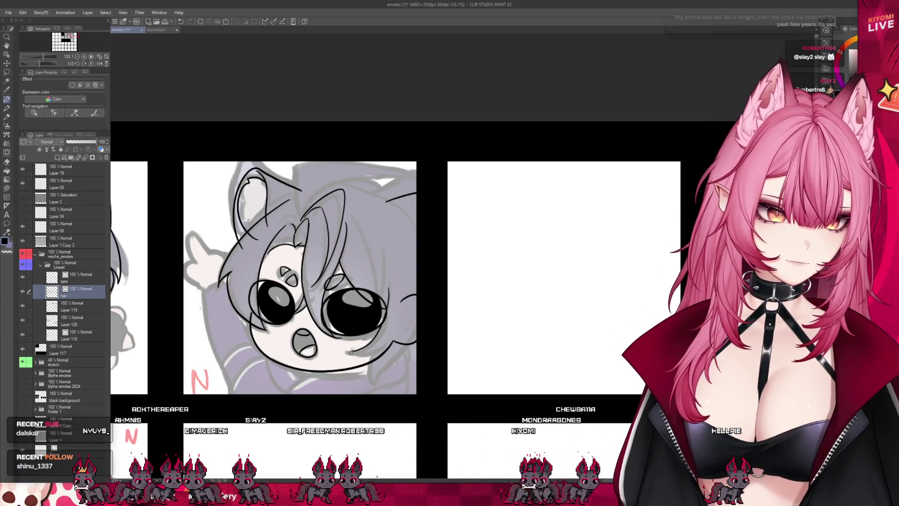
# Replace a stray line beside the right eye with a hair strand over the face's right side.
pyautogui.moveTo(384, 281); pyautogui.dragTo(379, 336)
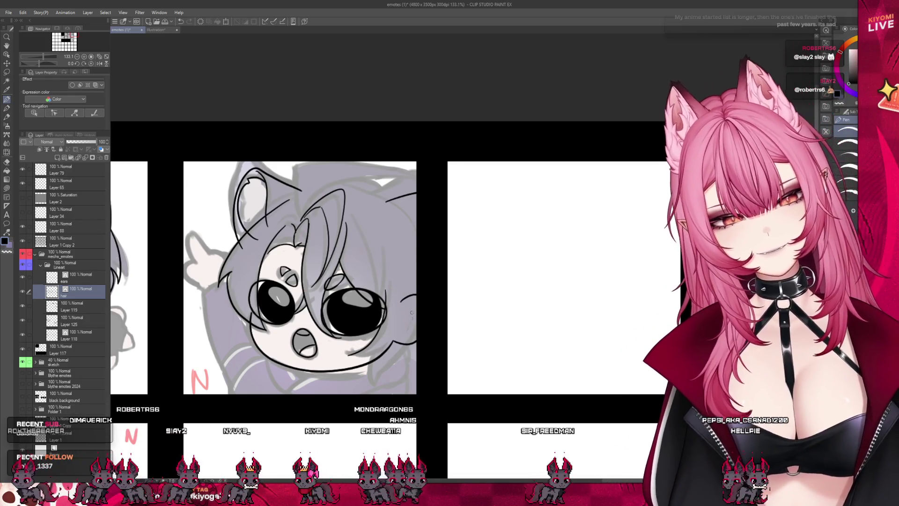
pyautogui.hotkey('ctrl', 'z')
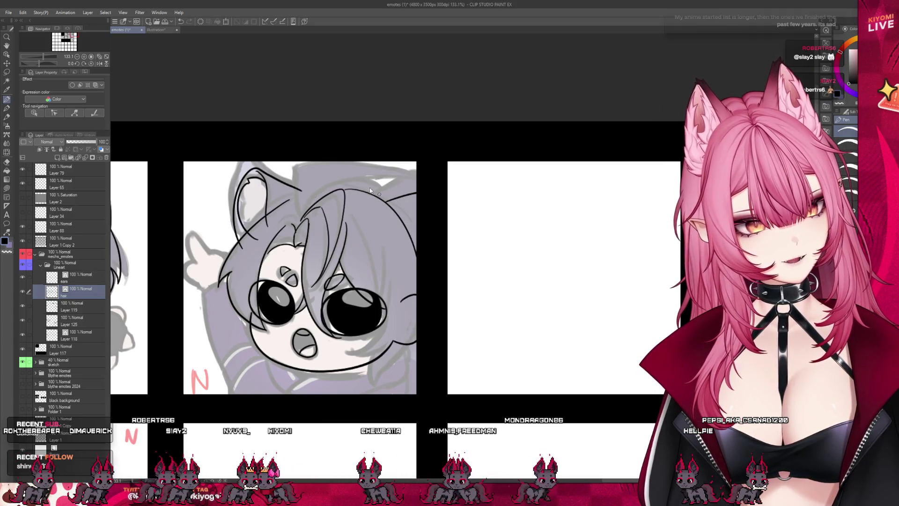
pyautogui.moveTo(355, 216); pyautogui.dragTo(378, 275)
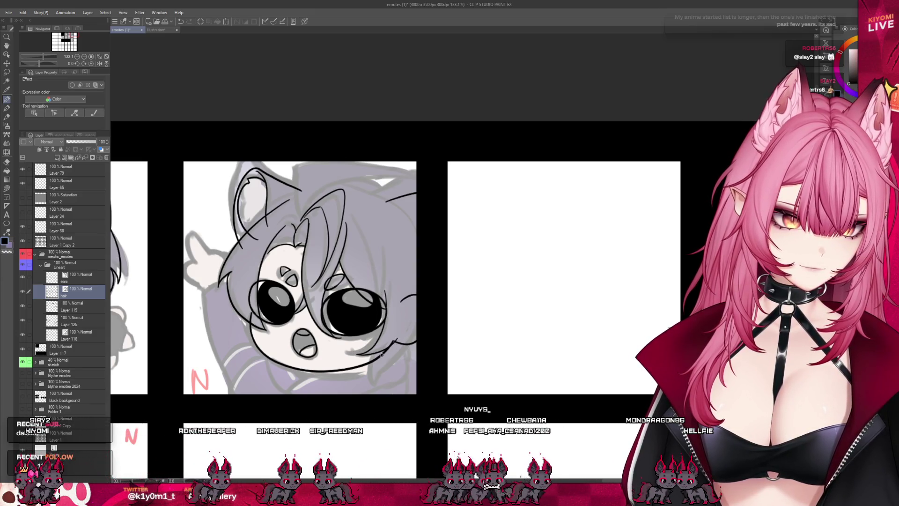
# Add a short ink stroke at the lower right of the face and zoom to check.
pyautogui.moveTo(392, 375); pyautogui.dragTo(402, 351)
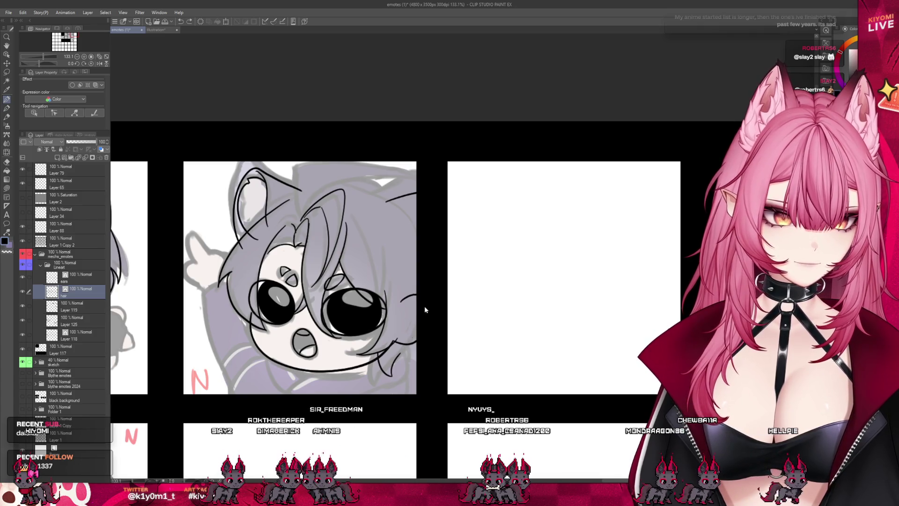
pyautogui.scroll(3, 380, 200)
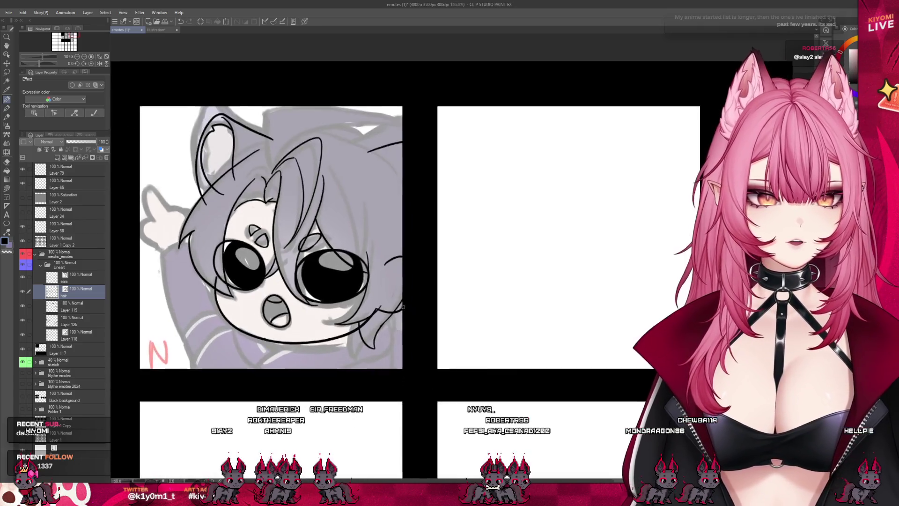
pyautogui.scroll(3, 407, 295)
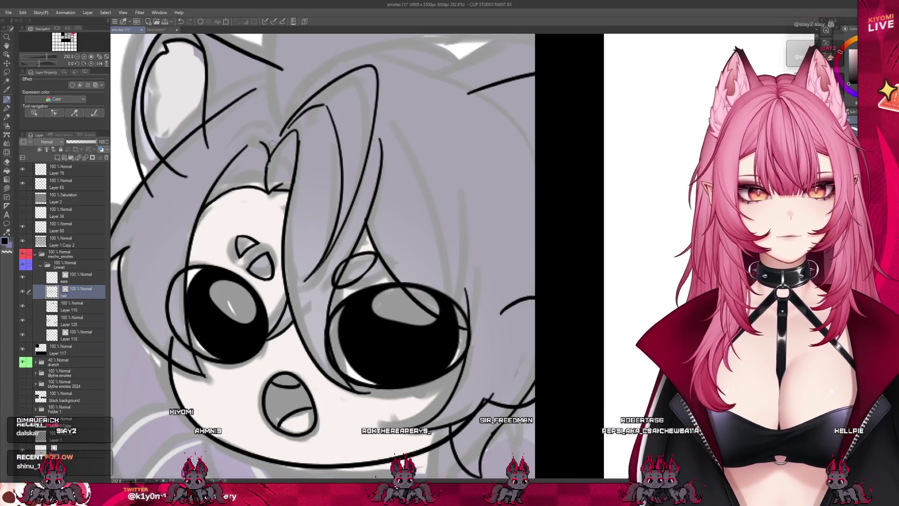
pyautogui.scroll(-5, 270, 145)
pyautogui.scroll(4, 269, 182)
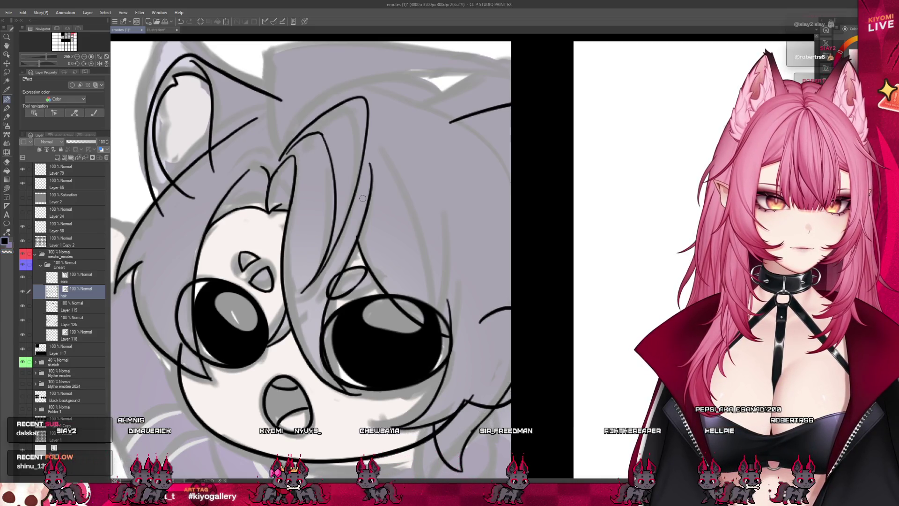
pyautogui.scroll(-4, 362, 198)
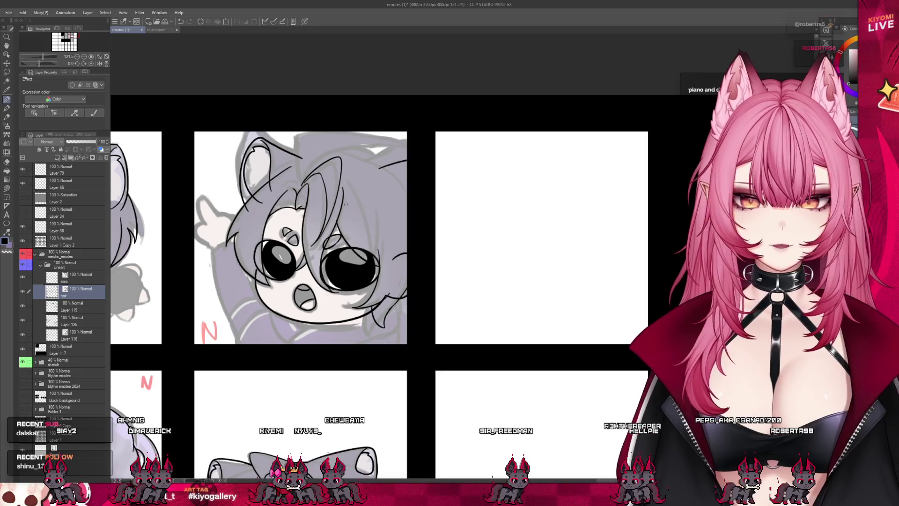
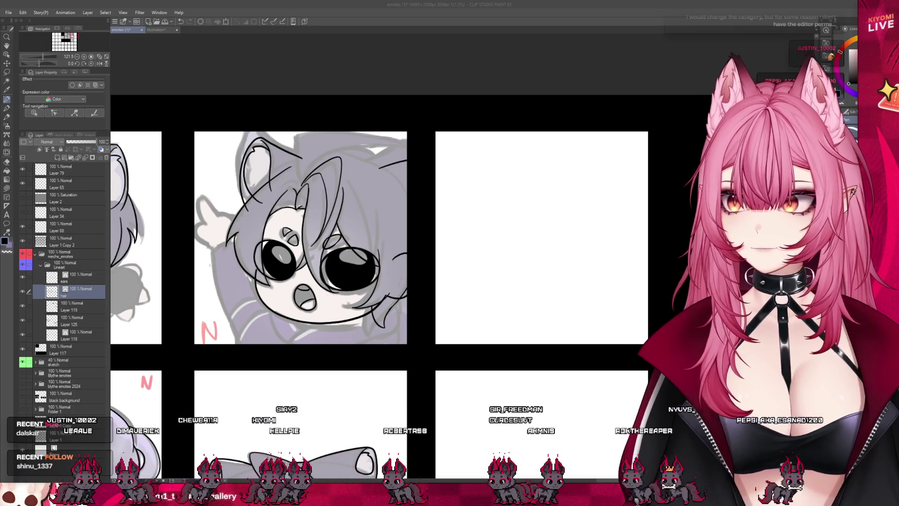
# Try several strokes along the top of the hair, then undo them all.
pyautogui.scroll(2, 366, 180)
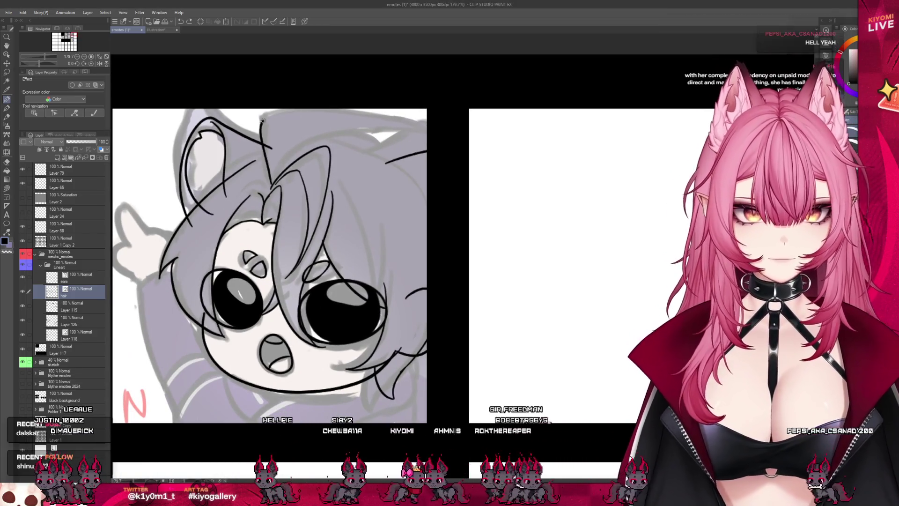
pyautogui.moveTo(262, 141); pyautogui.dragTo(354, 117)
pyautogui.hotkey('ctrl', 'z')
pyautogui.moveTo(264, 146); pyautogui.dragTo(293, 115)
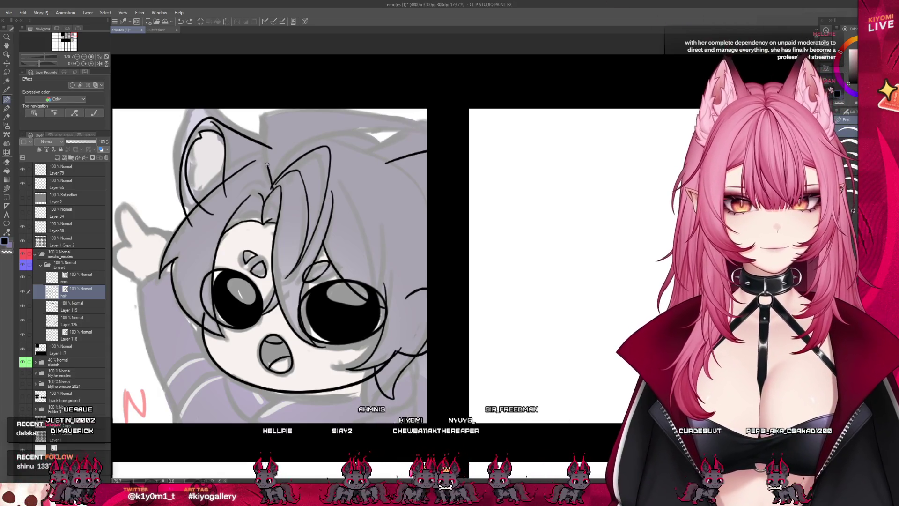
pyautogui.hotkey('ctrl', 'z')
pyautogui.moveTo(263, 118)
pyautogui.mouseDown()
pyautogui.moveTo(347, 113)
pyautogui.moveTo(427, 150)
pyautogui.mouseUp()
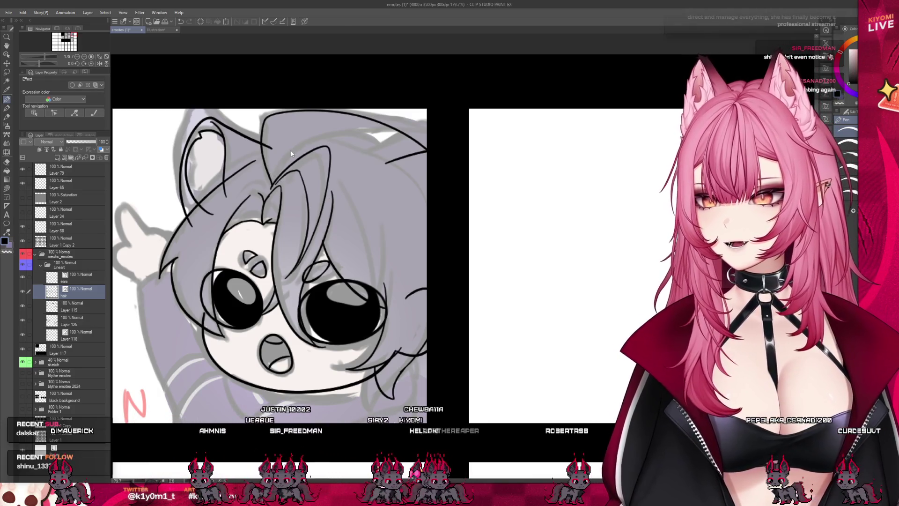
pyautogui.hotkey('ctrl', 'z')
pyautogui.hotkey('ctrl', 'z')
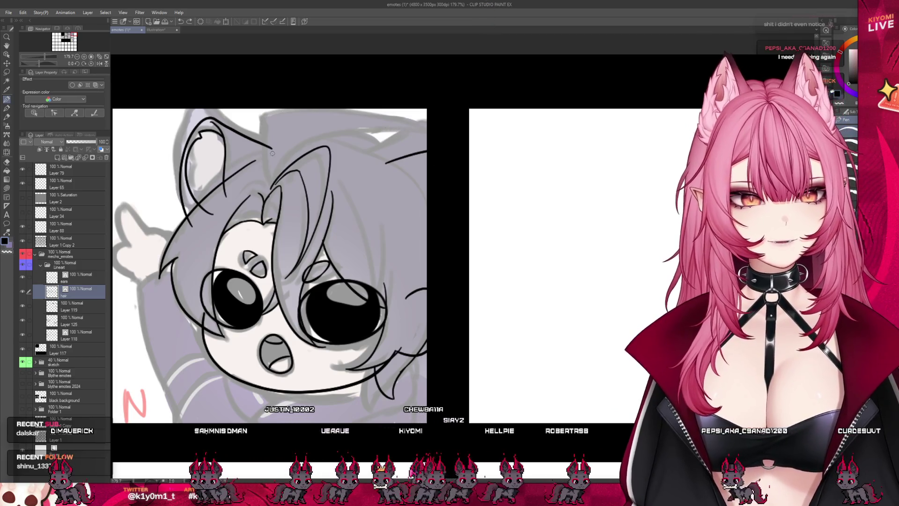
pyautogui.moveTo(272, 188)
pyautogui.mouseDown()
pyautogui.moveTo(262, 122)
pyautogui.moveTo(373, 125)
pyautogui.mouseUp()
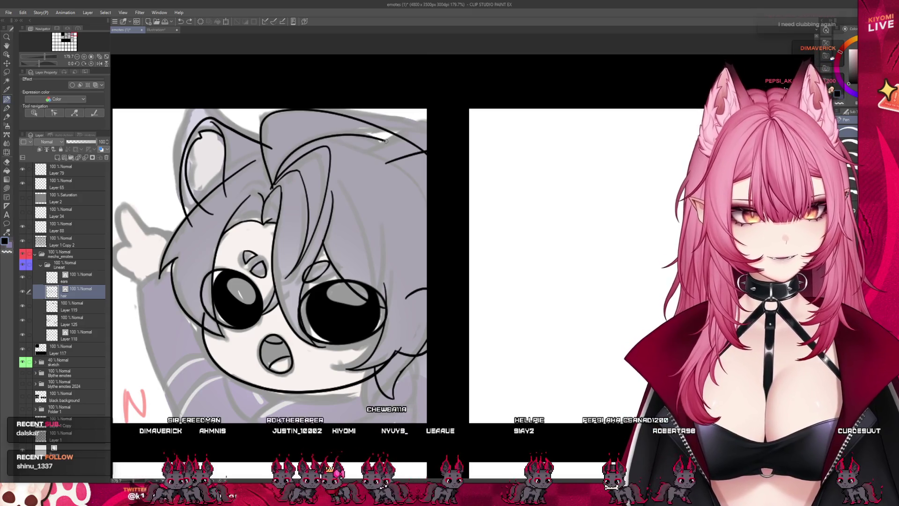
pyautogui.hotkey('ctrl', 'z')
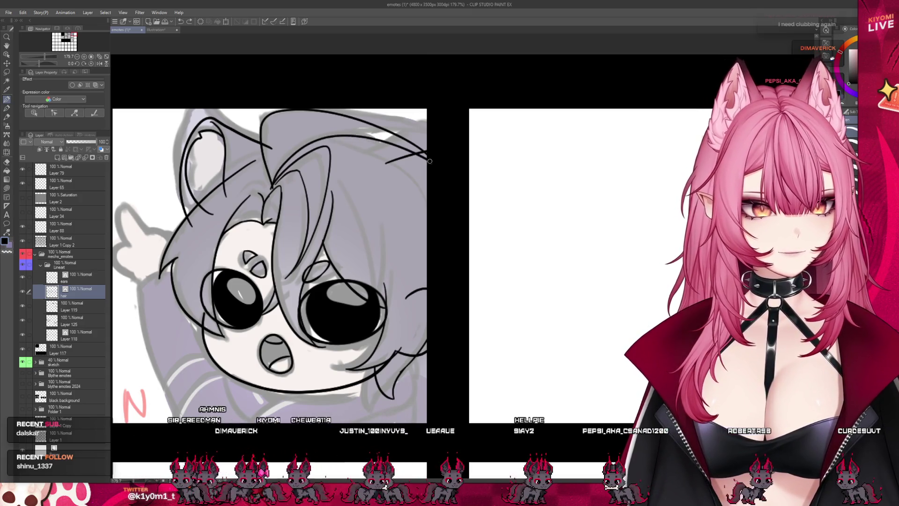
pyautogui.hotkey('ctrl', 'z')
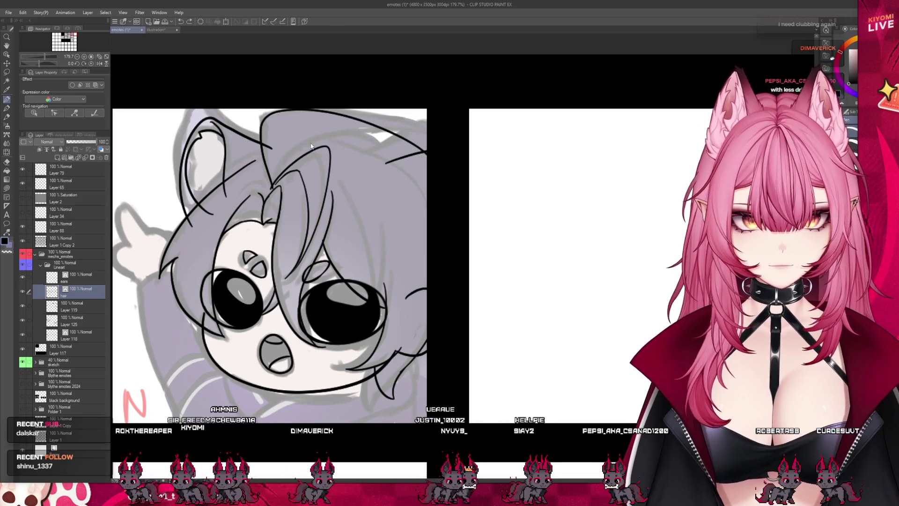
pyautogui.hotkey('ctrl', 'z')
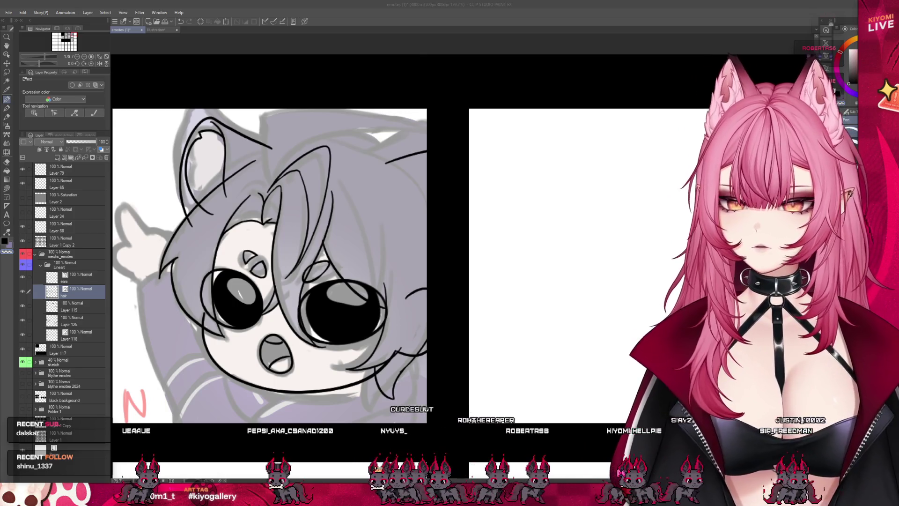
# Hide the grey sketch folder so only the black lineart shows.
pyautogui.scroll(-3, 269, 267)
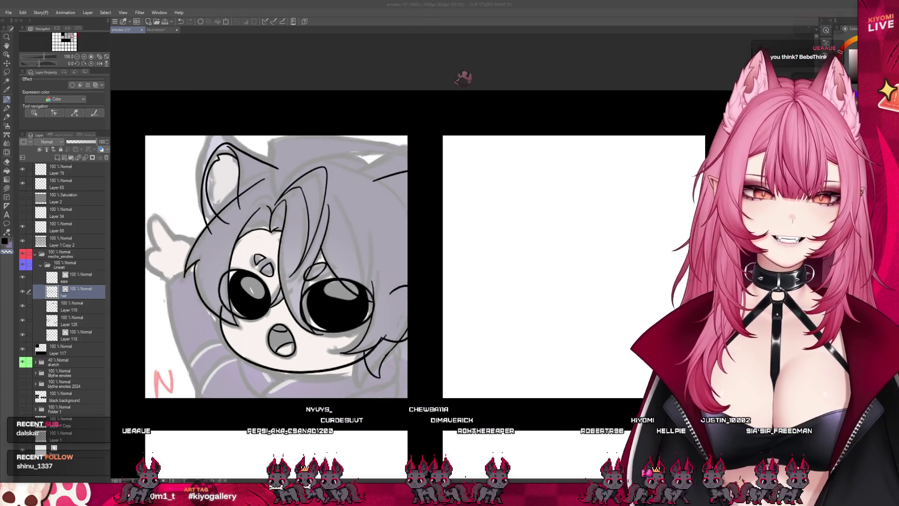
pyautogui.scroll(3, 298, 174)
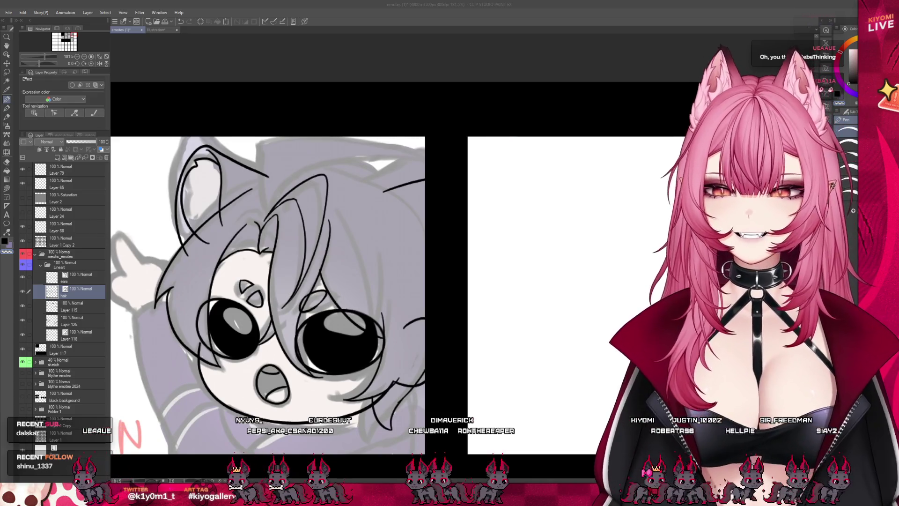
pyautogui.scroll(-8, 304, 281)
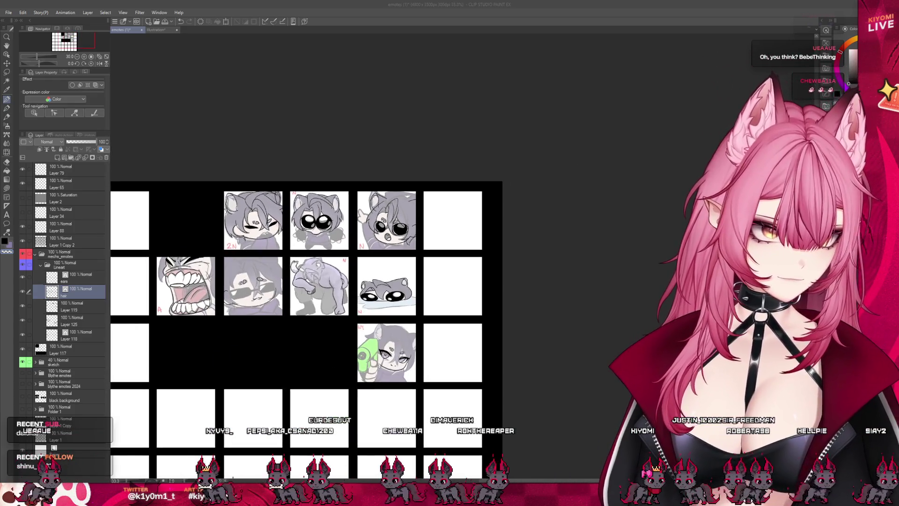
pyautogui.click(22, 361)
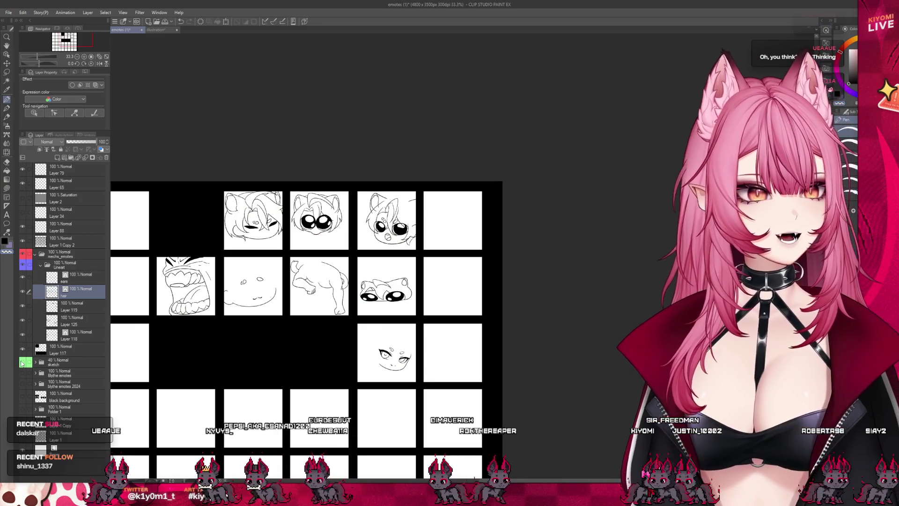
# Switch to the Eraser tool and undo the chin lines at the lower right.
pyautogui.scroll(3, 423, 220)
pyautogui.scroll(5, 423, 220)
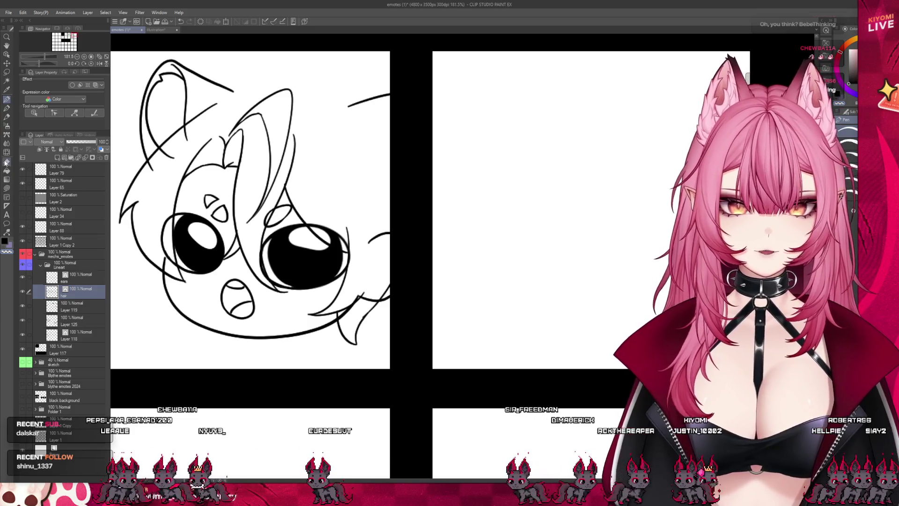
pyautogui.click(7, 162)
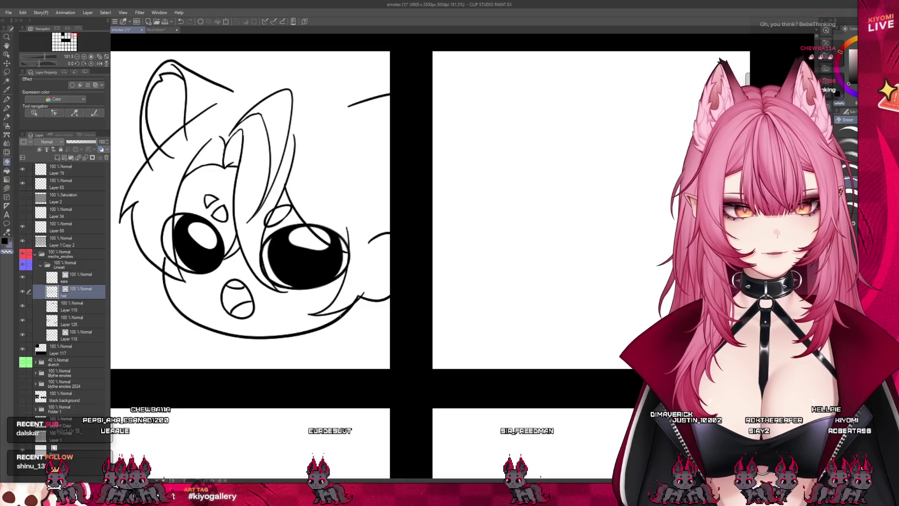
pyautogui.scroll(-4, 341, 317)
pyautogui.scroll(1, 353, 262)
pyautogui.scroll(1, 352, 262)
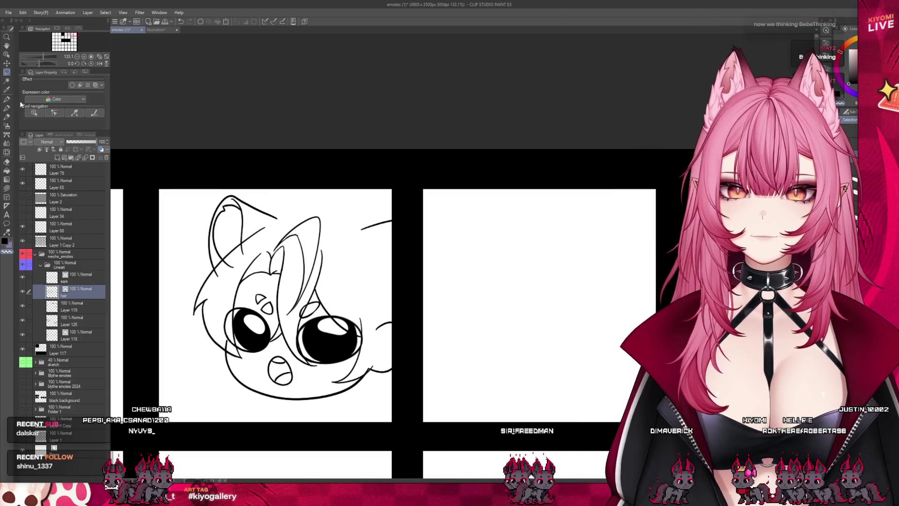
pyautogui.hotkey('ctrl', 'z')
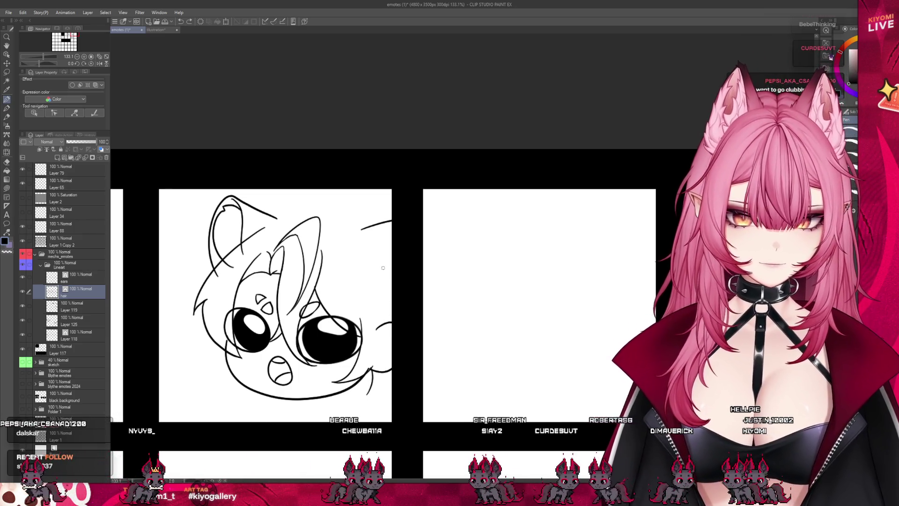
# Redraw the lower-right chin line, then undo that cheek and chin stroke.
pyautogui.moveTo(370, 370)
pyautogui.mouseDown()
pyautogui.moveTo(363, 382)
pyautogui.moveTo(388, 332)
pyautogui.mouseUp()
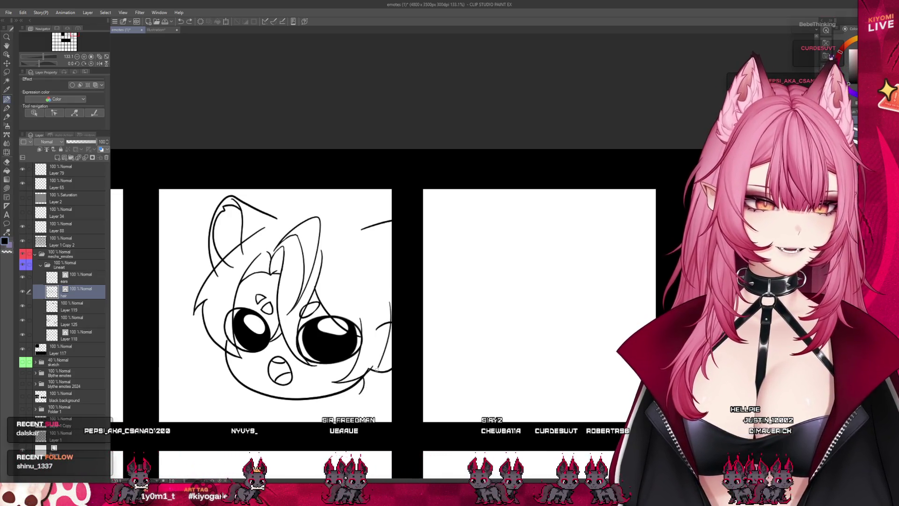
pyautogui.hotkey('ctrl', 'z')
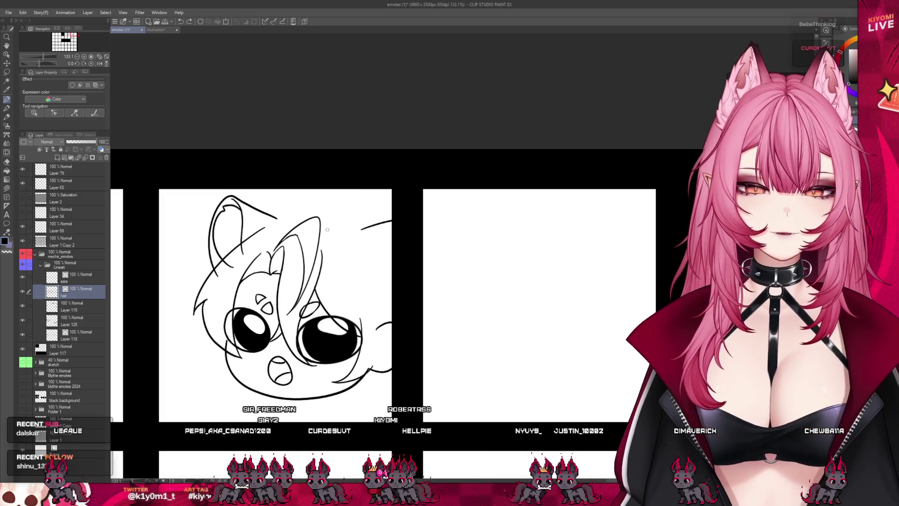
pyautogui.scroll(-1, 220, 229)
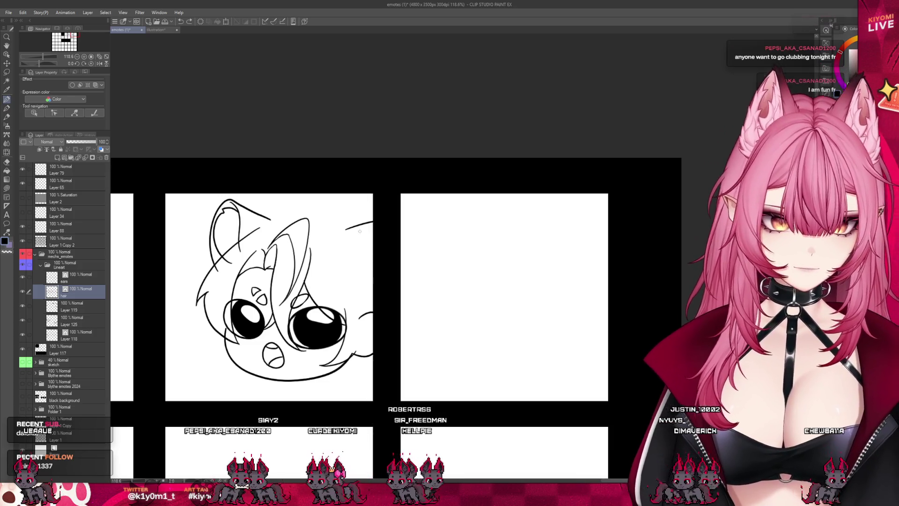
pyautogui.scroll(5, 306, 342)
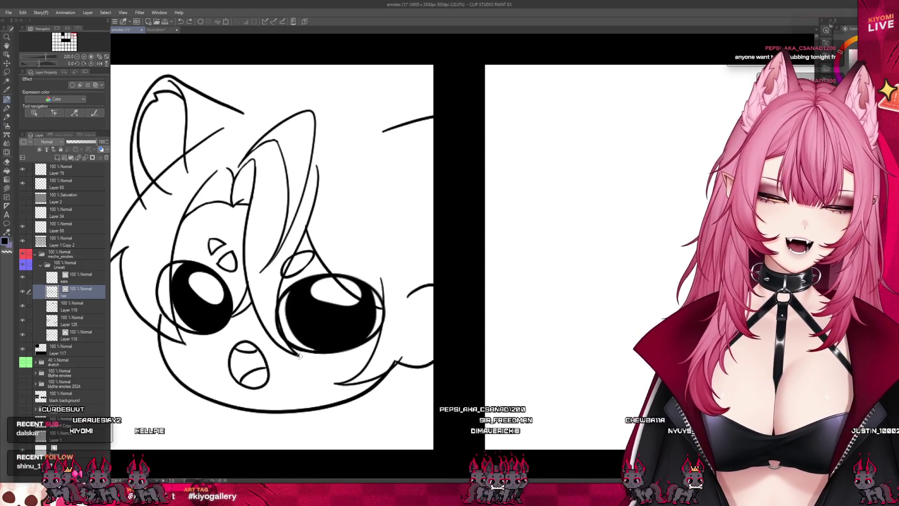
# Add a short line below the right eye.
pyautogui.moveTo(311, 361); pyautogui.dragTo(298, 349)
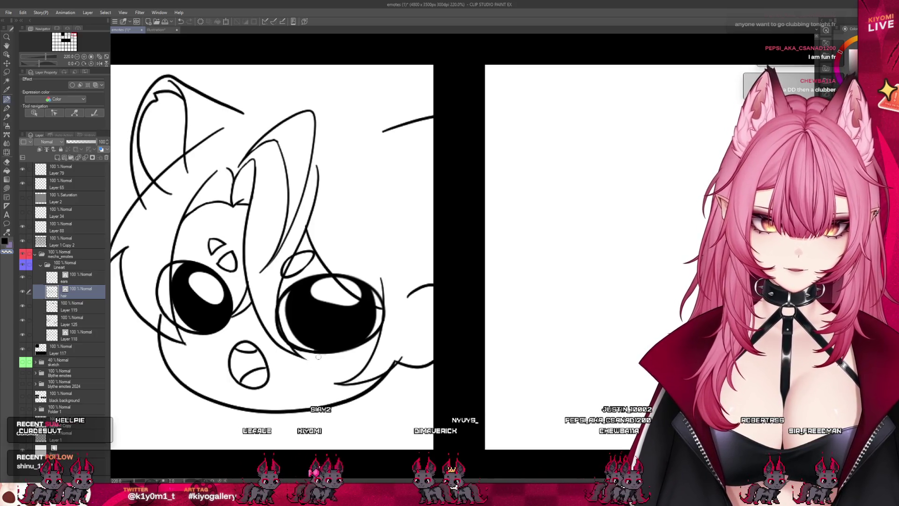
pyautogui.scroll(-1, 381, 183)
pyautogui.scroll(-1, 381, 184)
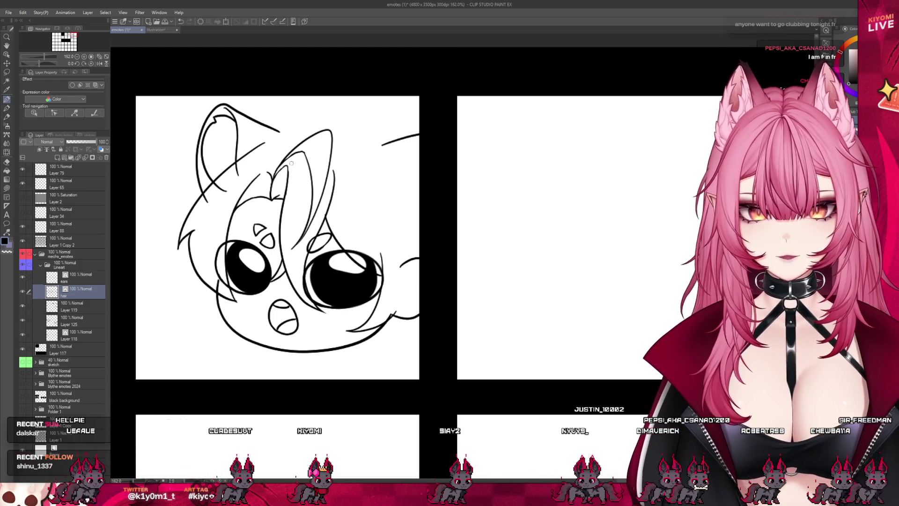
# Try big hair arcs over the head and on its right side, undoing each one.
pyautogui.moveTo(276, 169); pyautogui.dragTo(402, 218)
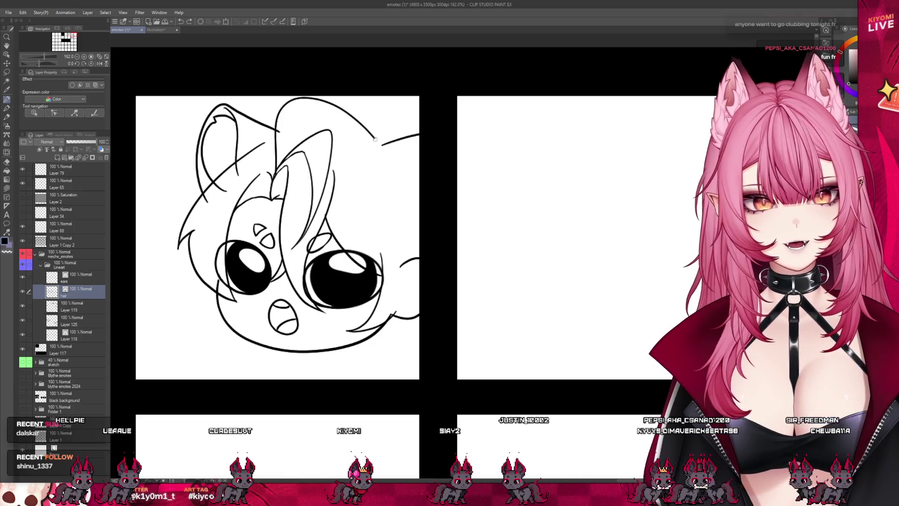
pyautogui.hotkey('ctrl', 'z')
pyautogui.moveTo(280, 131)
pyautogui.mouseDown()
pyautogui.moveTo(351, 118)
pyautogui.moveTo(407, 204)
pyautogui.mouseUp()
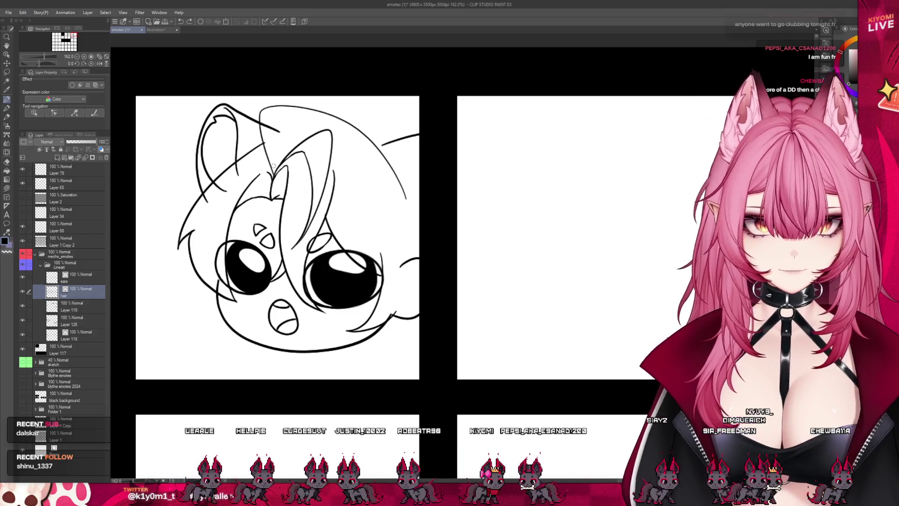
pyautogui.moveTo(280, 131); pyautogui.dragTo(411, 217)
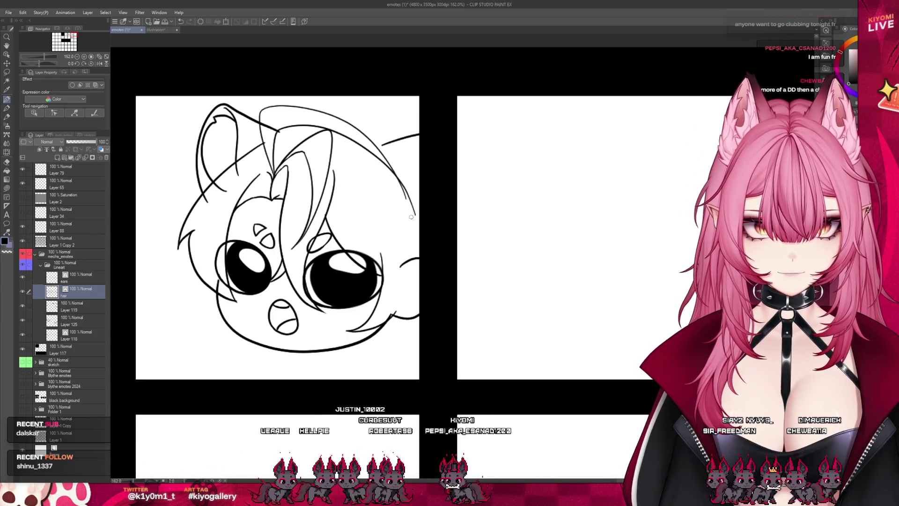
pyautogui.hotkey('ctrl', 'z')
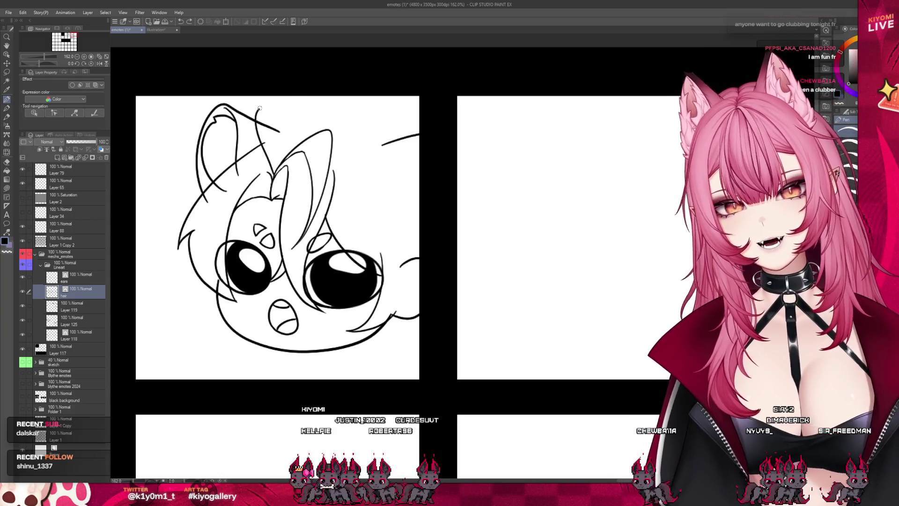
pyautogui.hotkey('ctrl', 'z')
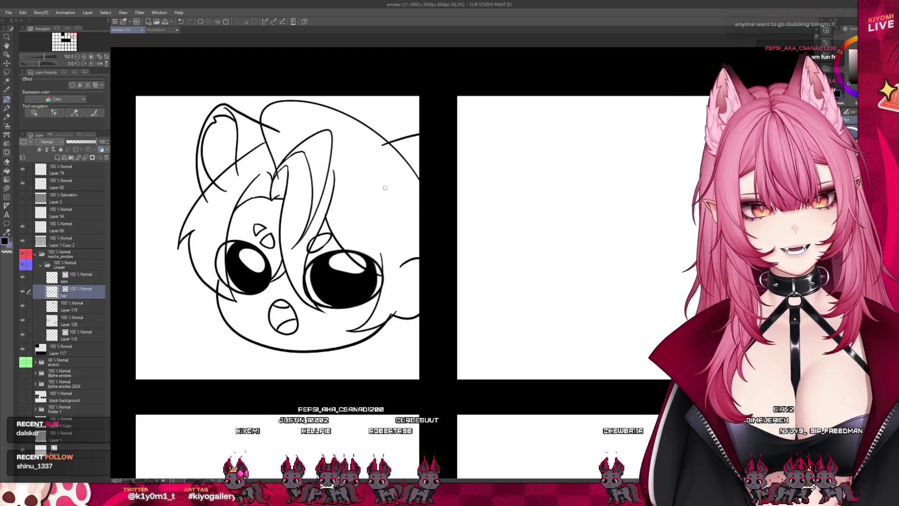
pyautogui.hotkey('ctrl', 'z')
pyautogui.moveTo(406, 164); pyautogui.dragTo(419, 199)
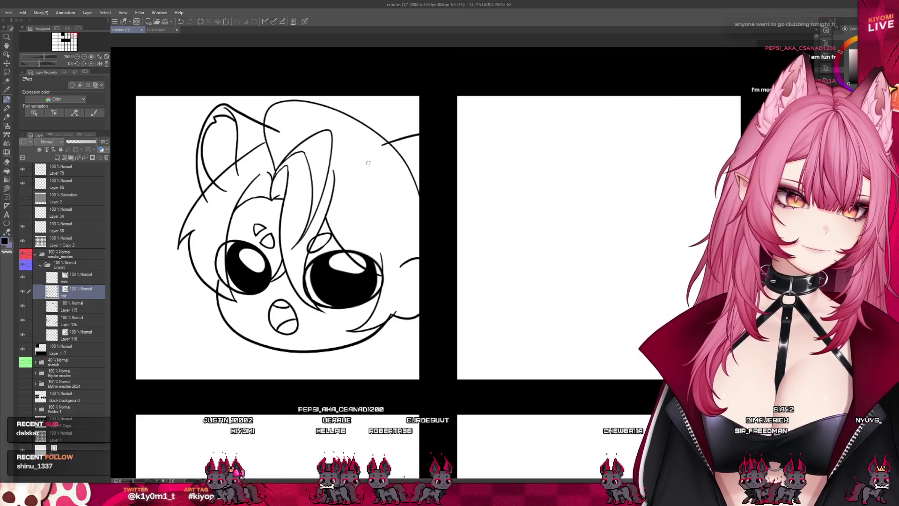
pyautogui.moveTo(295, 113)
pyautogui.mouseDown()
pyautogui.moveTo(281, 165)
pyautogui.moveTo(330, 131)
pyautogui.mouseUp()
pyautogui.hotkey('ctrl', 'z')
# Remove the large hair arc over the head after restoring it briefly.
pyautogui.hotkey('ctrl', 'z')
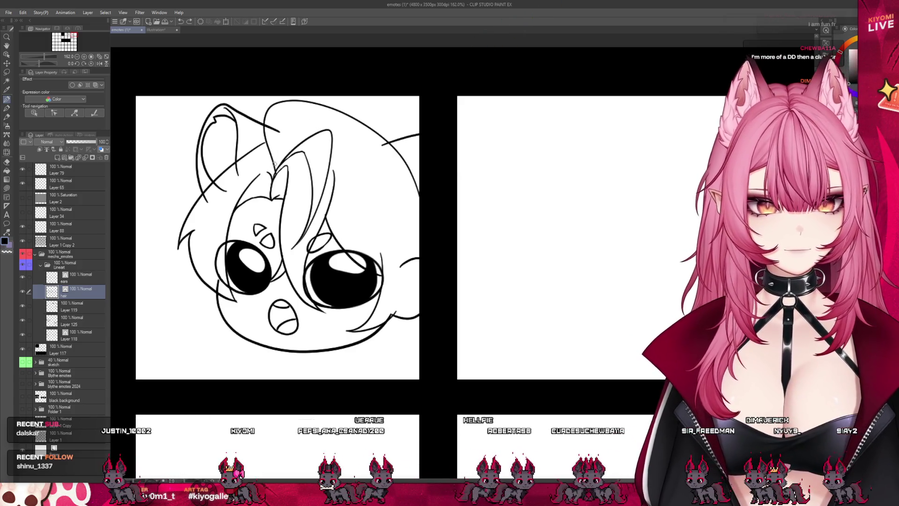
pyautogui.hotkey('ctrl', 'z')
pyautogui.hotkey('ctrl', 'y')
pyautogui.hotkey('ctrl', 'y')
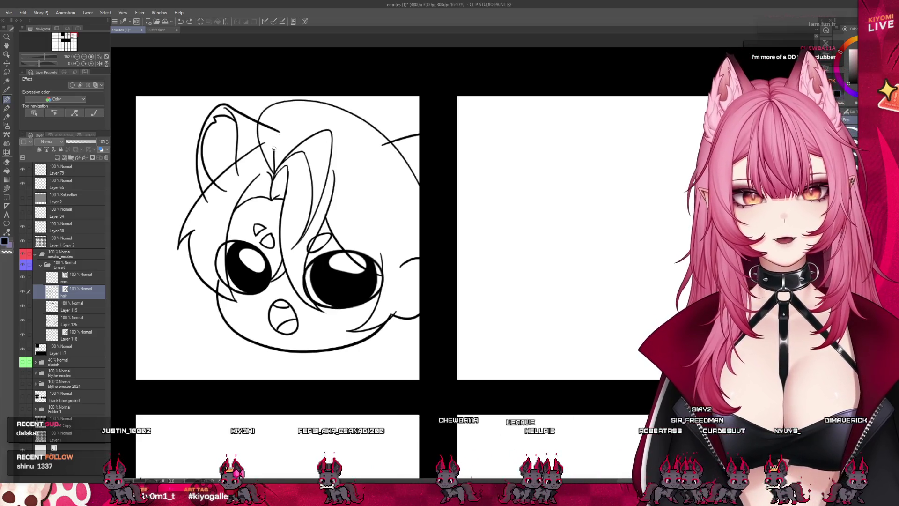
pyautogui.hotkey('ctrl', 'z')
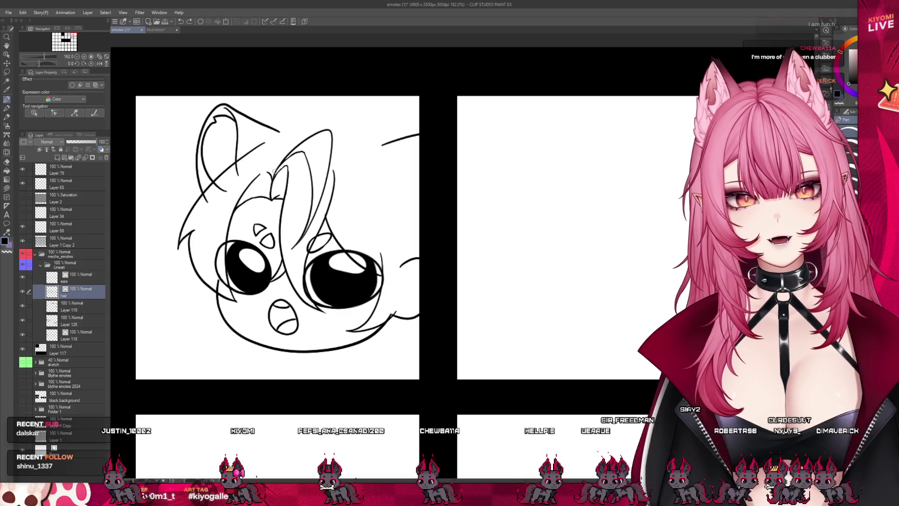
pyautogui.hotkey('ctrl', 'z')
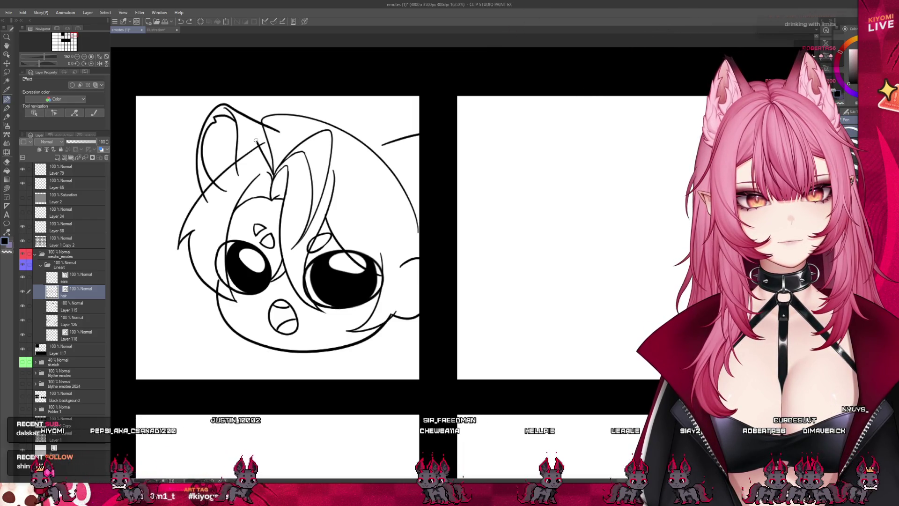
pyautogui.hotkey('ctrl', 'y')
pyautogui.hotkey('ctrl', 'z')
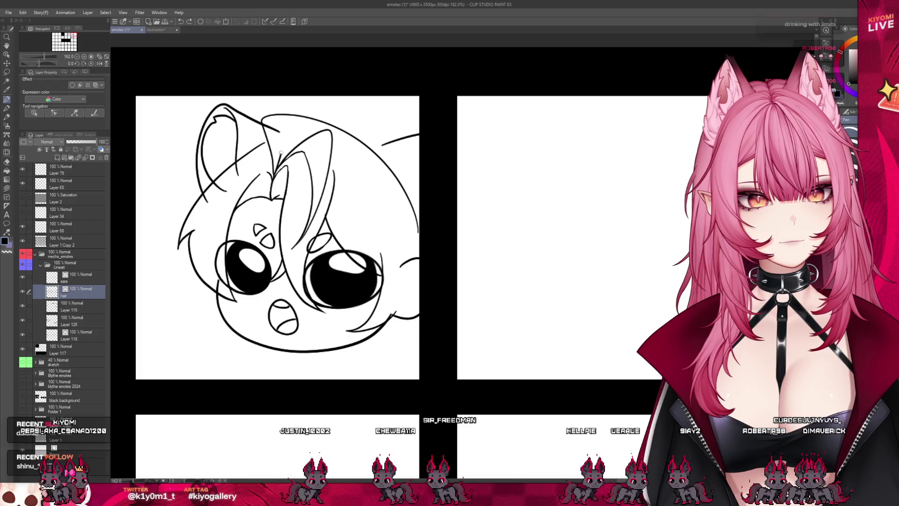
# Draw more hair arcs across the top of the head and undo them, leaving the outline open.
pyautogui.moveTo(263, 116); pyautogui.dragTo(355, 118)
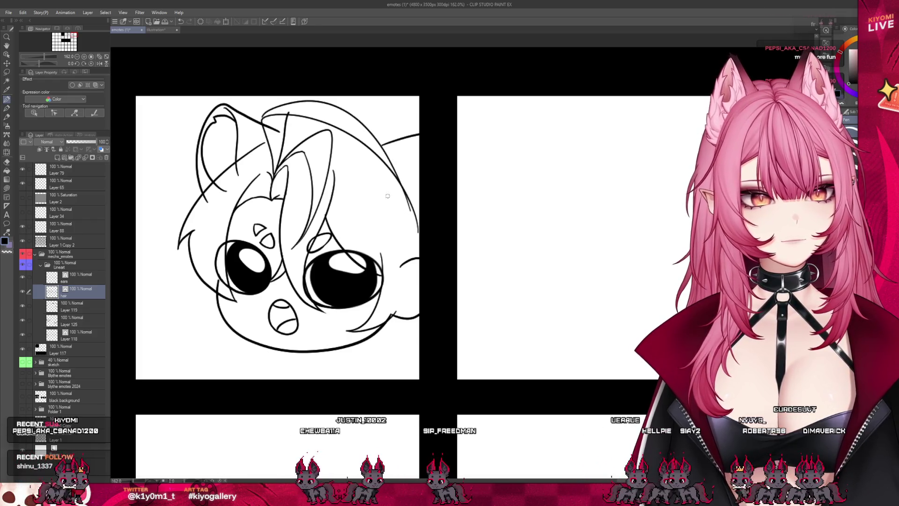
pyautogui.hotkey('ctrl', 'z')
pyautogui.moveTo(263, 115)
pyautogui.mouseDown()
pyautogui.moveTo(382, 142)
pyautogui.moveTo(261, 118)
pyautogui.mouseUp()
pyautogui.hotkey('ctrl', 'z')
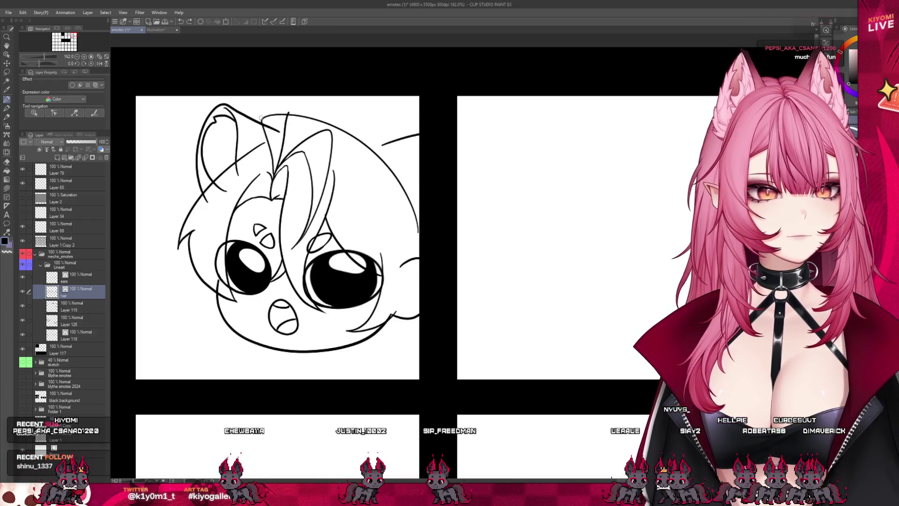
pyautogui.hotkey('ctrl', 'z')
pyautogui.hotkey('ctrl', 'z')
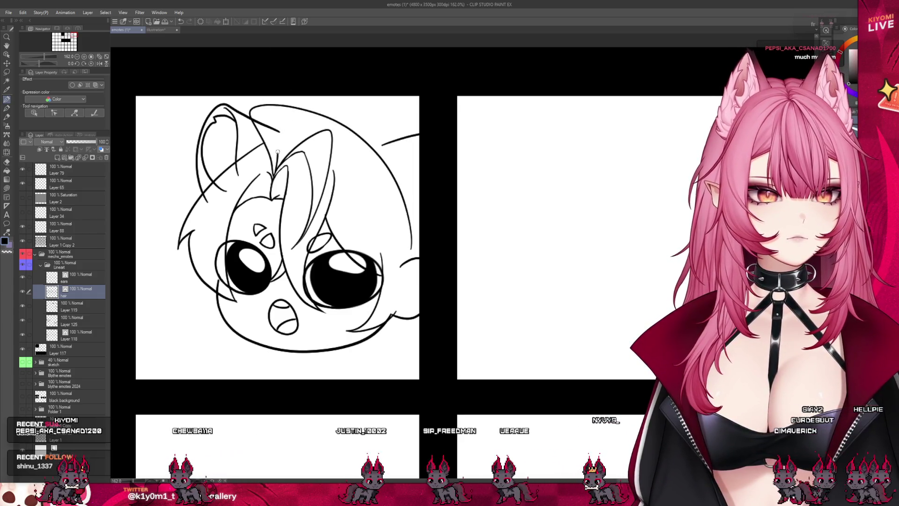
pyautogui.moveTo(280, 126); pyautogui.dragTo(406, 238)
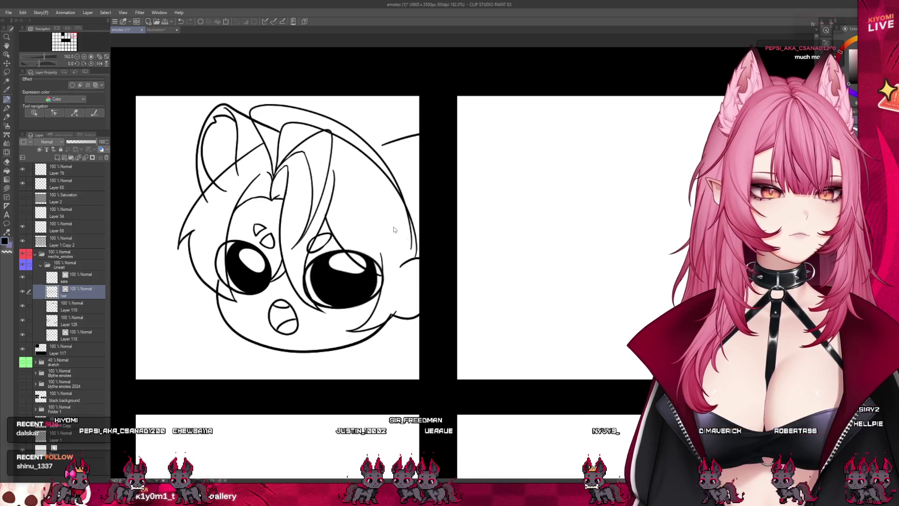
pyautogui.hotkey('ctrl', 'z')
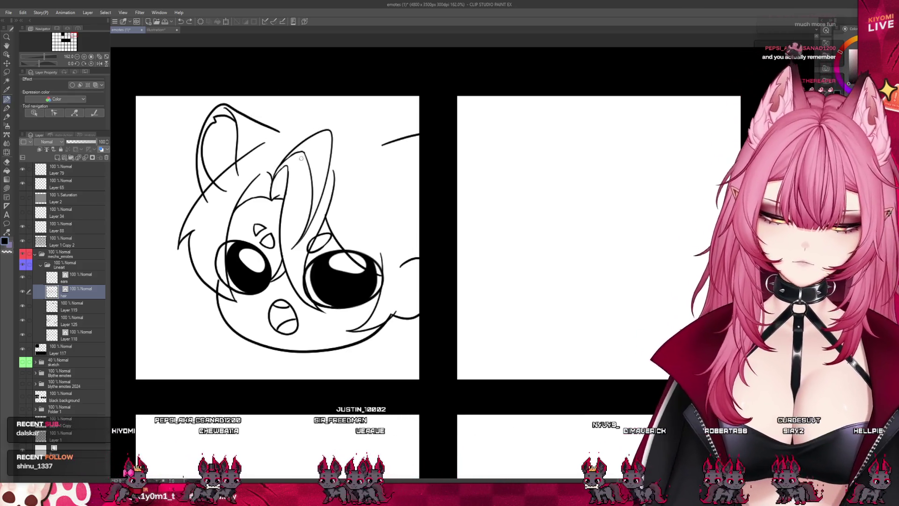
pyautogui.scroll(-3, 334, 183)
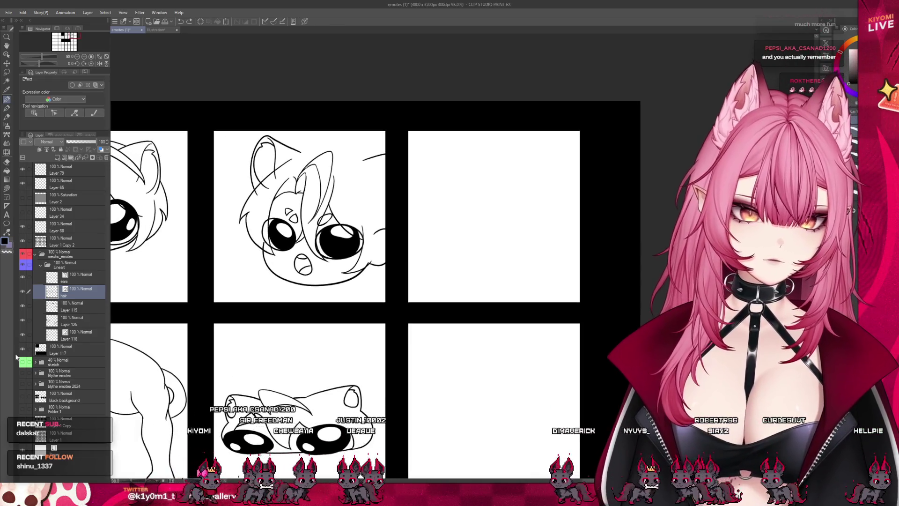
# Show the grey sketch again and outline the hair at the head's top right.
pyautogui.click(22, 362)
pyautogui.scroll(3, 342, 143)
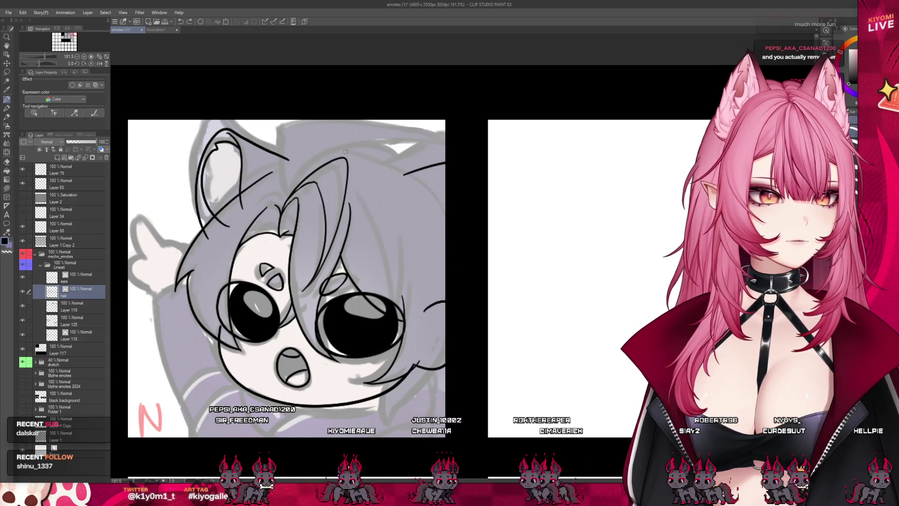
pyautogui.moveTo(380, 159); pyautogui.dragTo(445, 215)
pyautogui.moveTo(338, 154); pyautogui.dragTo(446, 217)
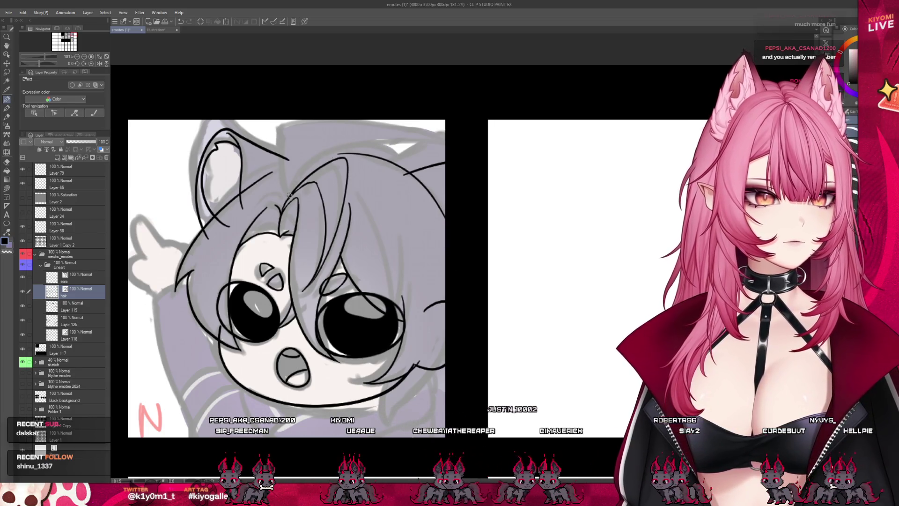
pyautogui.moveTo(257, 142)
pyautogui.mouseDown()
pyautogui.moveTo(273, 134)
pyautogui.moveTo(442, 141)
pyautogui.mouseUp()
pyautogui.hotkey('ctrl', 'z')
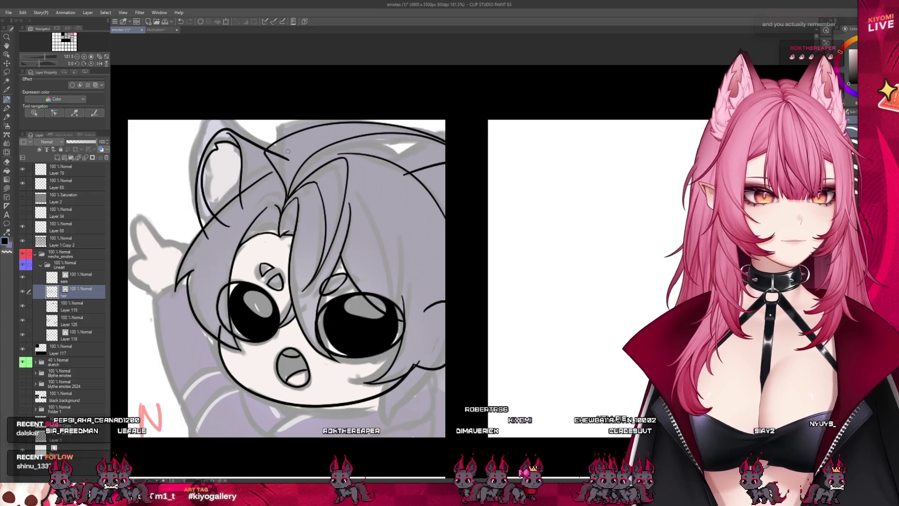
# Zoom out to see several emote panels.
pyautogui.hotkey('ctrl', 'alt', '0')
pyautogui.scroll(-1, 334, 199)
pyautogui.scroll(3, 342, 187)
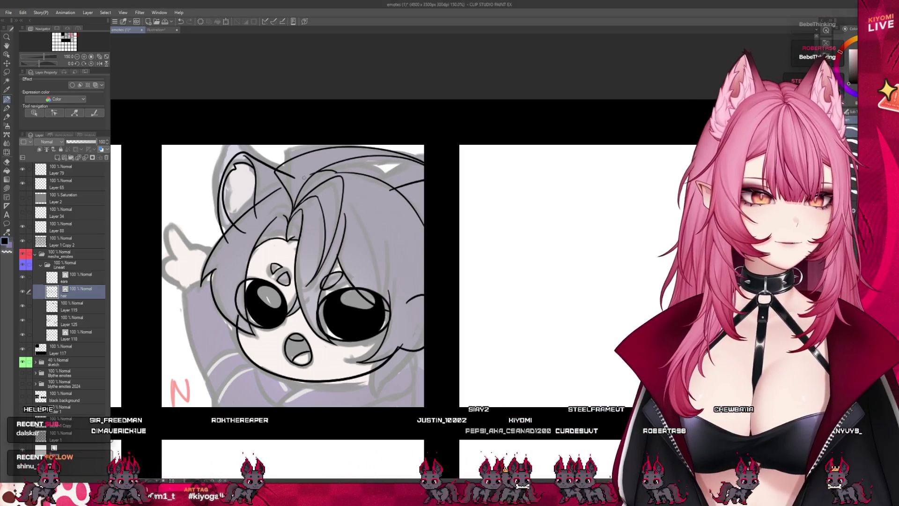
# Add a short top-hair line, then try and undo longer strokes along the hair top.
pyautogui.moveTo(349, 172); pyautogui.dragTo(310, 175)
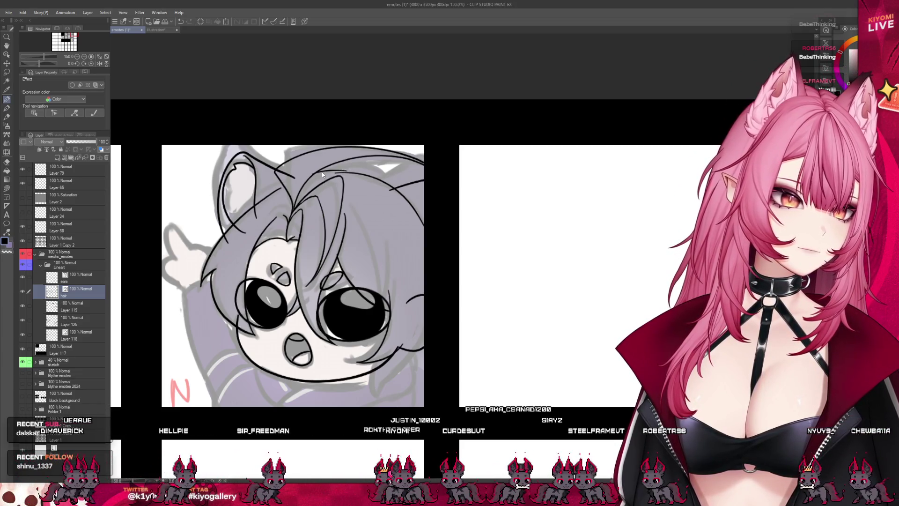
pyautogui.moveTo(326, 167); pyautogui.dragTo(392, 179)
pyautogui.hotkey('ctrl', 'z')
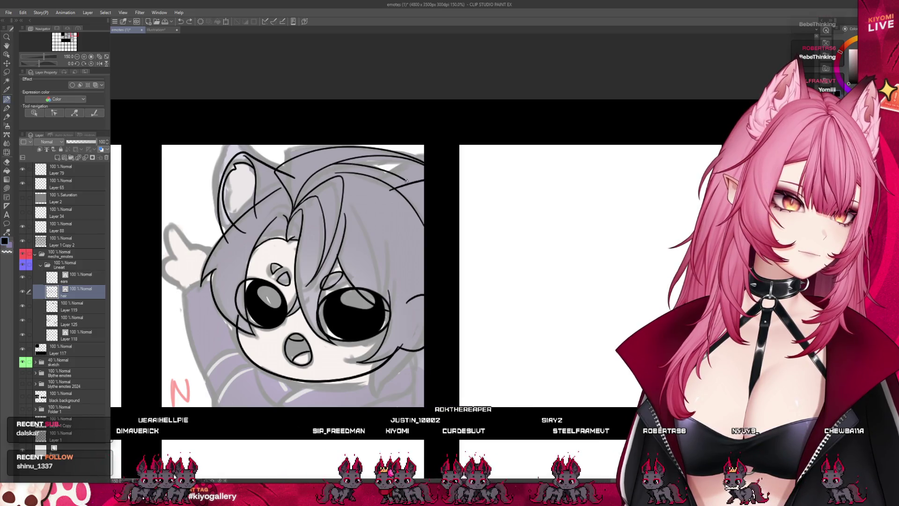
pyautogui.moveTo(342, 162); pyautogui.dragTo(406, 185)
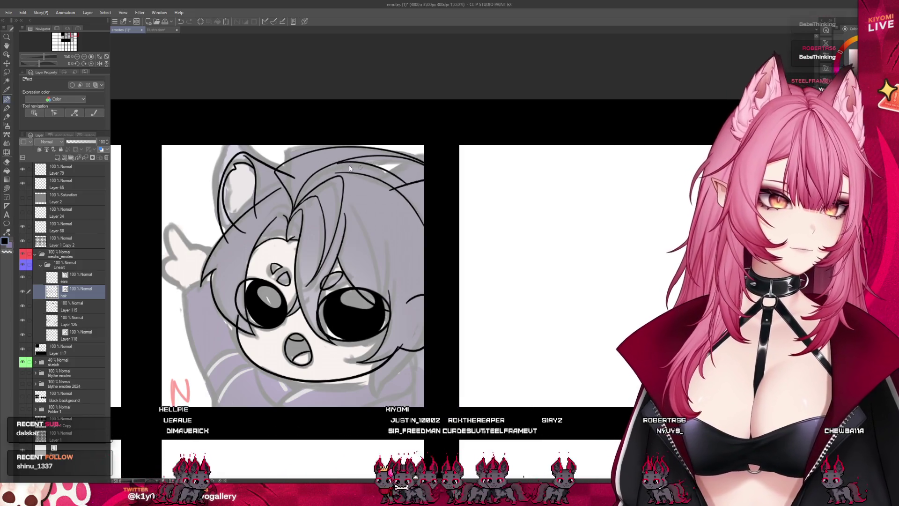
pyautogui.hotkey('ctrl', 'z')
pyautogui.moveTo(339, 162); pyautogui.dragTo(393, 179)
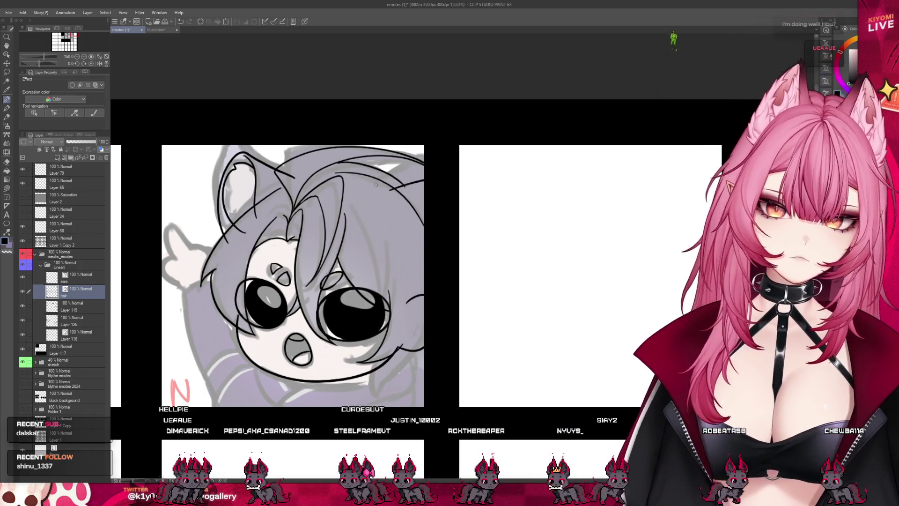
pyautogui.hotkey('ctrl', 'z')
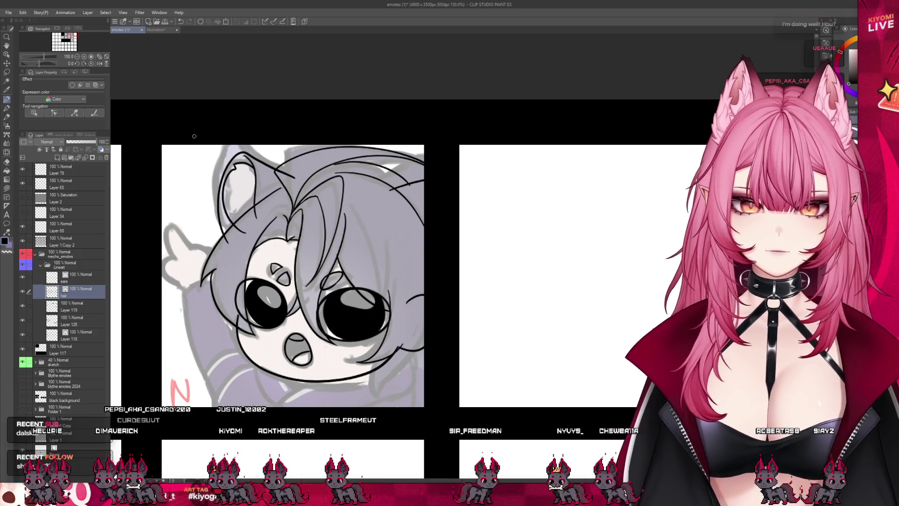
# Switch to the eraser on the ears layer and save the emote sheet.
pyautogui.press('e')
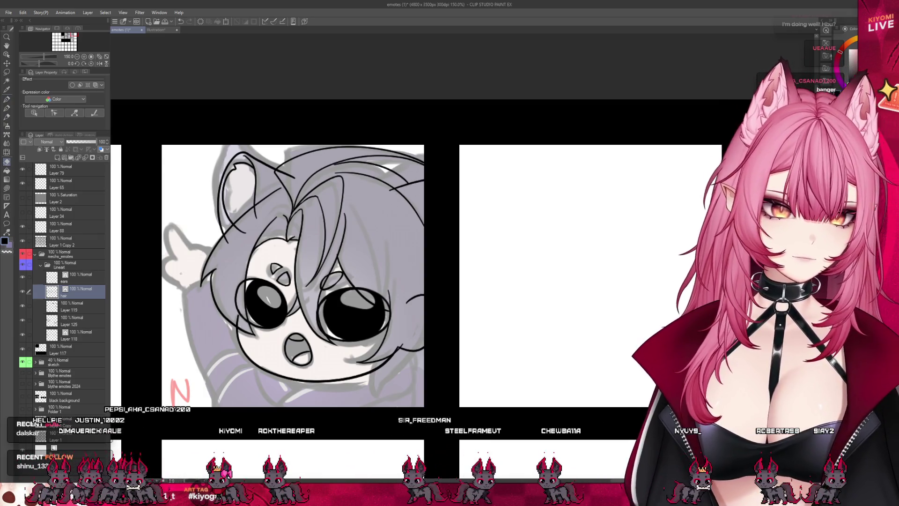
pyautogui.click(72, 277)
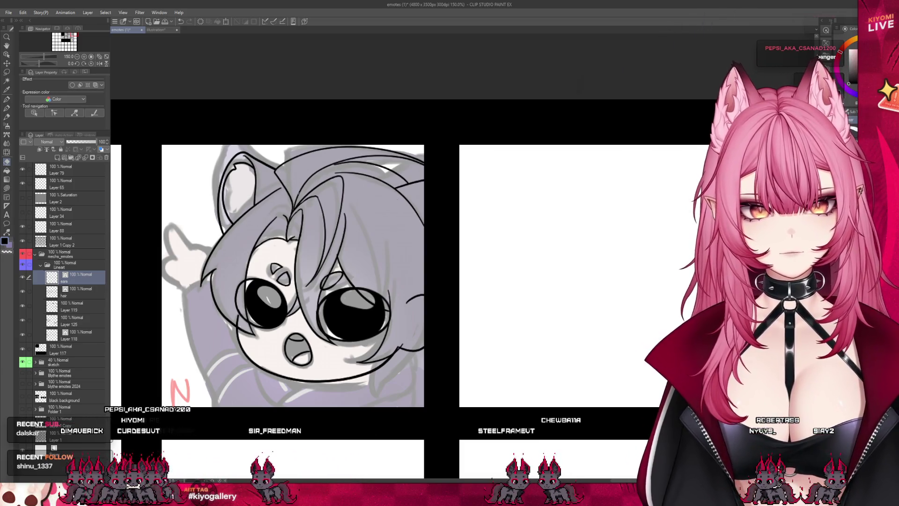
pyautogui.scroll(-3, 325, 191)
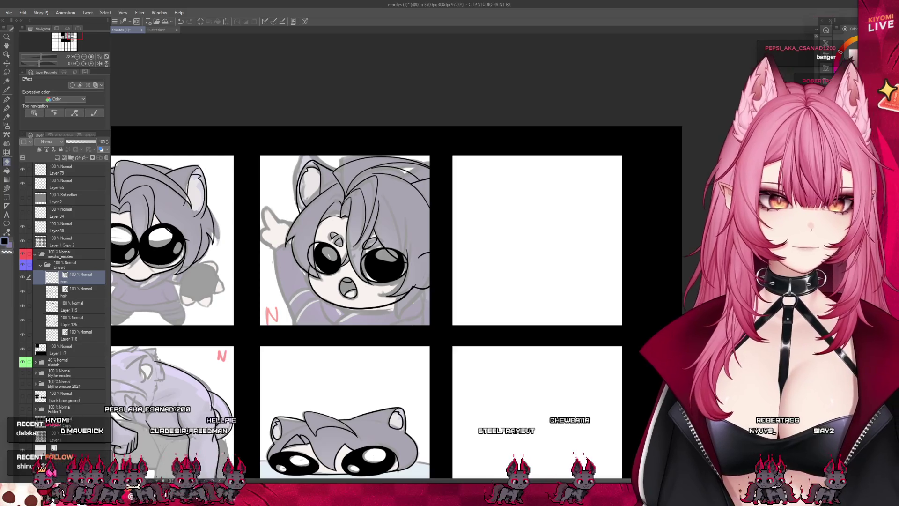
pyautogui.hotkey('ctrl', 's')
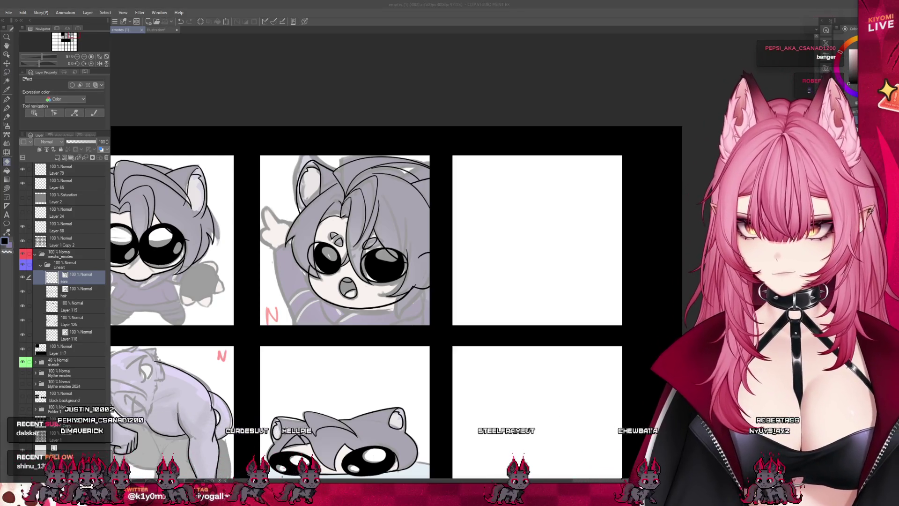